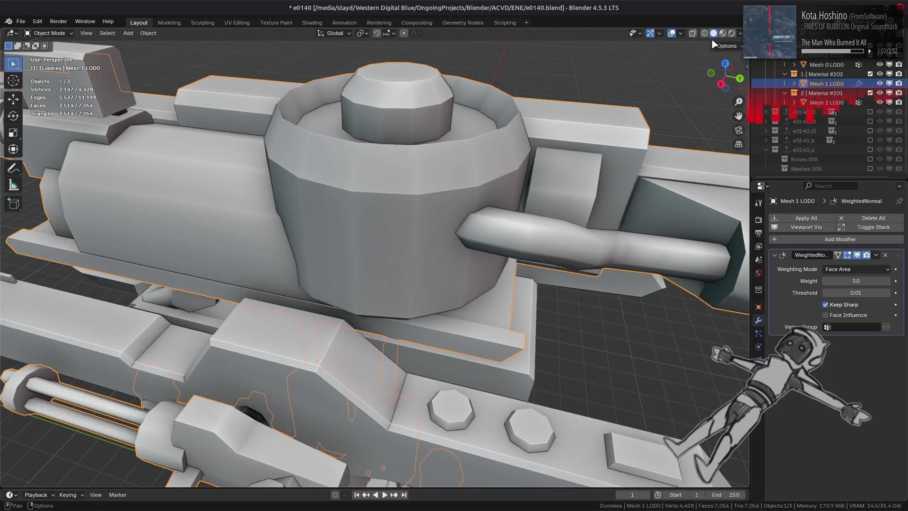
Step: In Solid MatCap view, compare weighting modes and set WeightedNormal weighting to Corner Angle
left_click(740, 33)
left_click(756, 84)
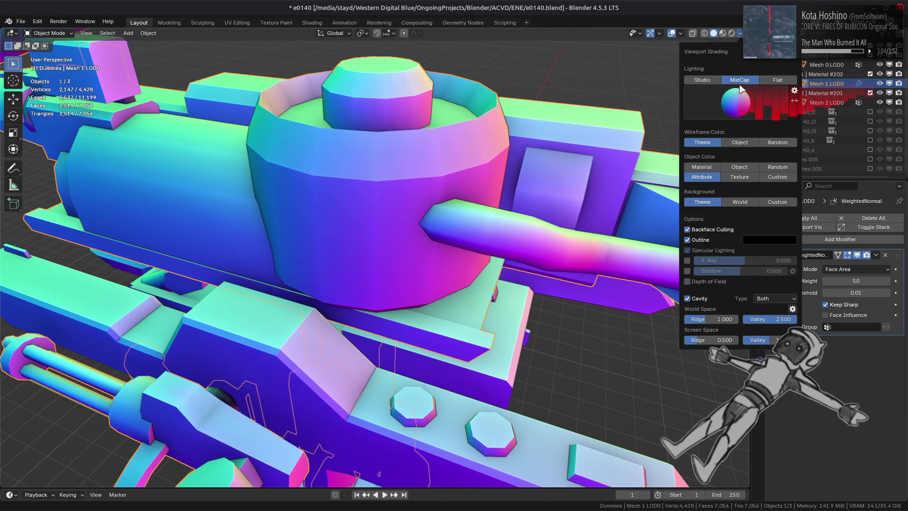
left_click(857, 267)
left_click(853, 280)
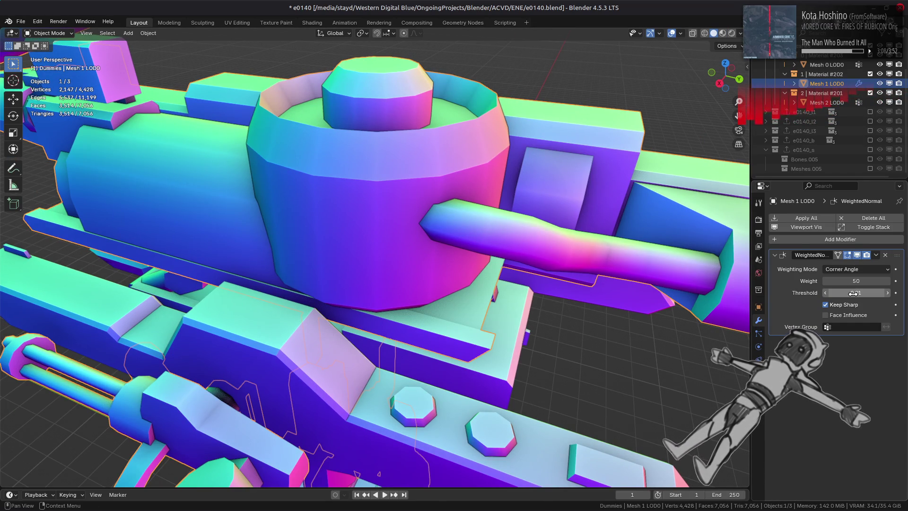
left_click(854, 269)
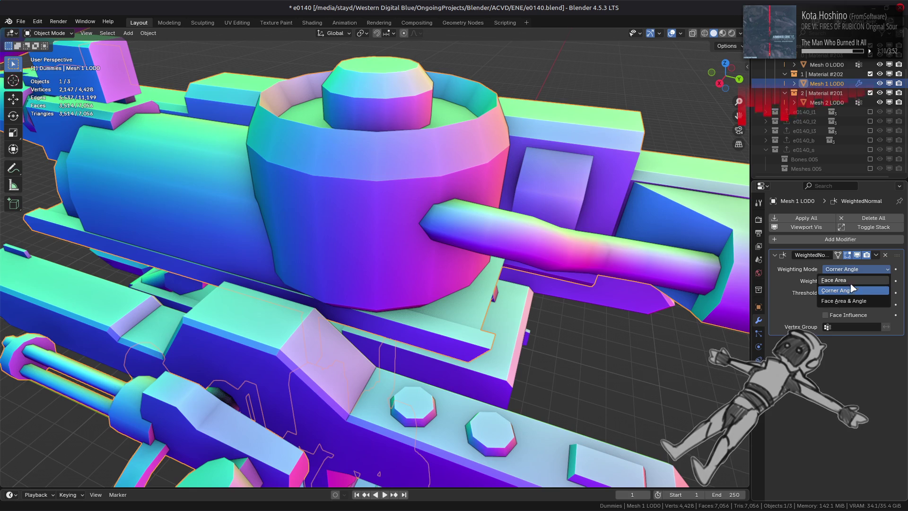
left_click(843, 301)
middle_click_drag(719, 289, 751, 271)
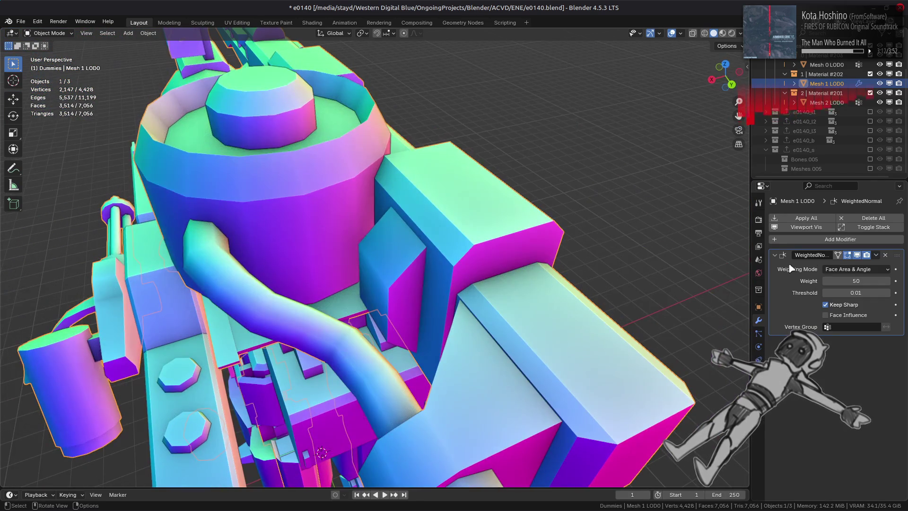
left_click(858, 269)
left_click(856, 288)
mouse_move(662, 283)
middle_mouse_down()
mouse_move(520, 236)
mouse_move(700, 95)
middle_mouse_up()
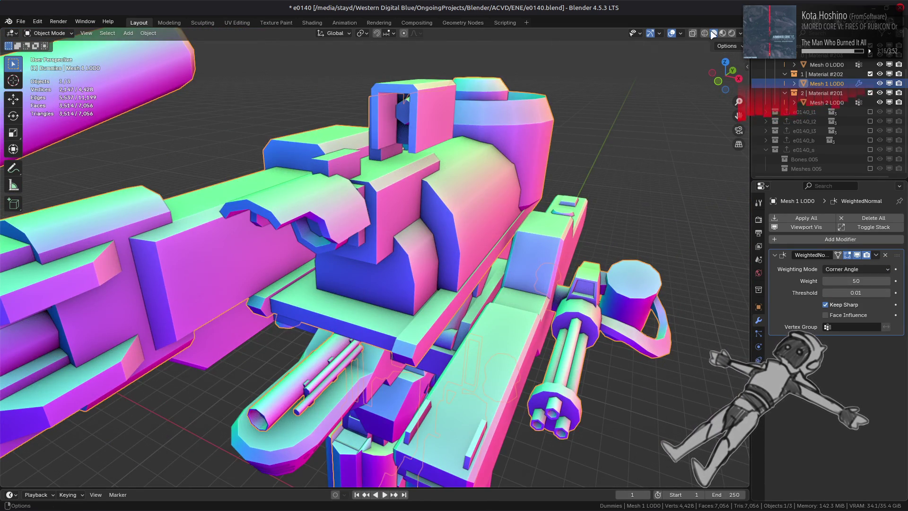
Step: Return to textured Material Preview, deselect everything, and show the Render Properties
left_click(722, 33)
scroll(520, 213, "down", 4)
mouse_move(520, 213)
middle_mouse_down()
mouse_move(463, 289)
mouse_move(494, 235)
middle_mouse_up()
key("alt+a")
key("n")
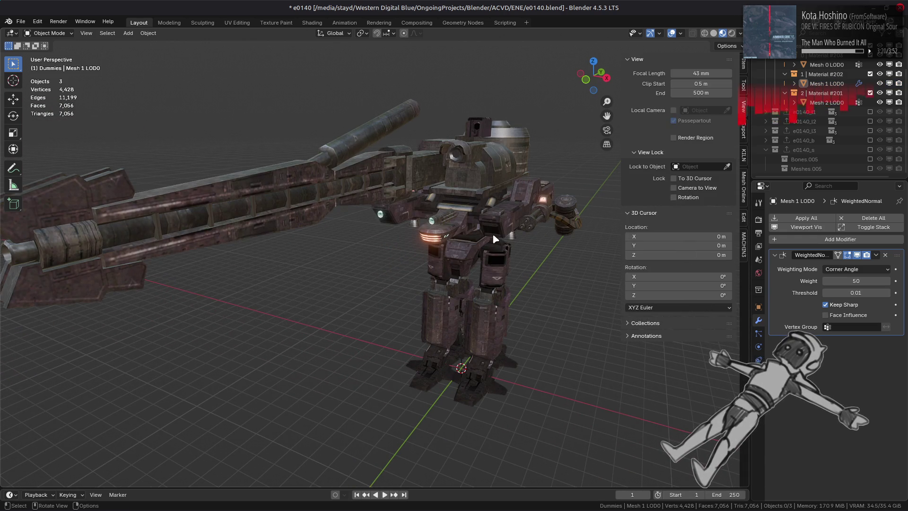
key("n")
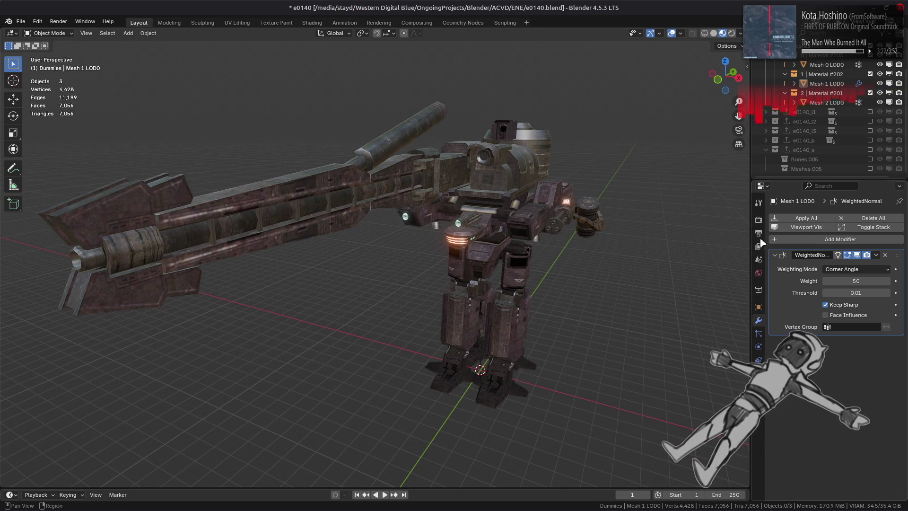
left_click(758, 220)
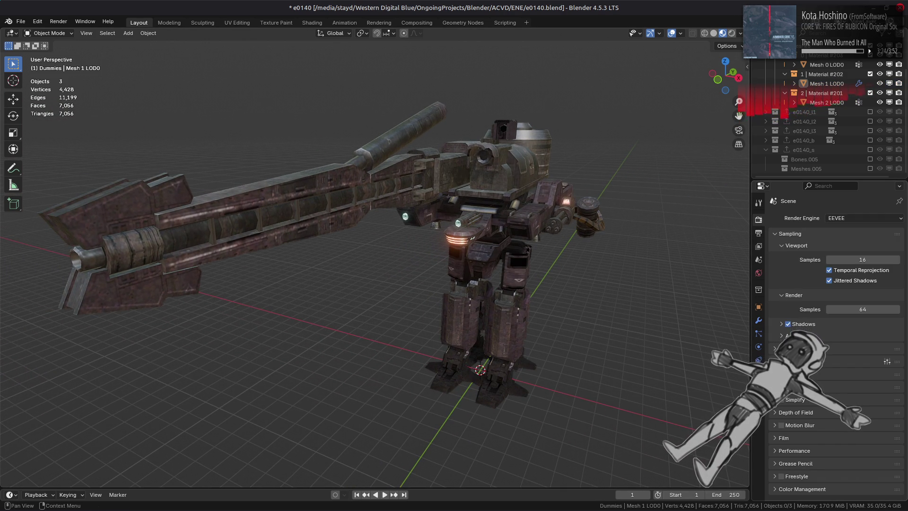
Step: Expand Raytracing and set Screen Trace Thickness to 5 m, after first entering 20
left_click(804, 361)
double_click(872, 425)
type("2")
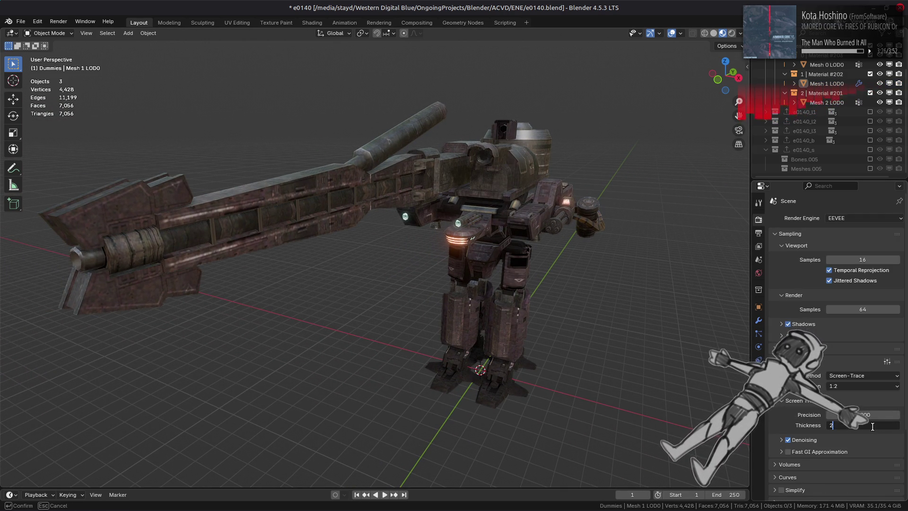
type("0")
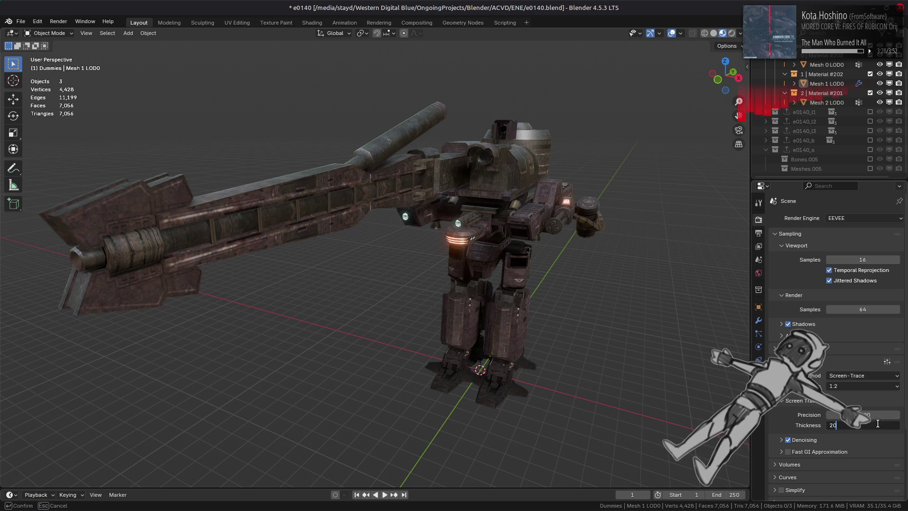
key("Return")
middle_click_drag(644, 363, 629, 368)
double_click(866, 425)
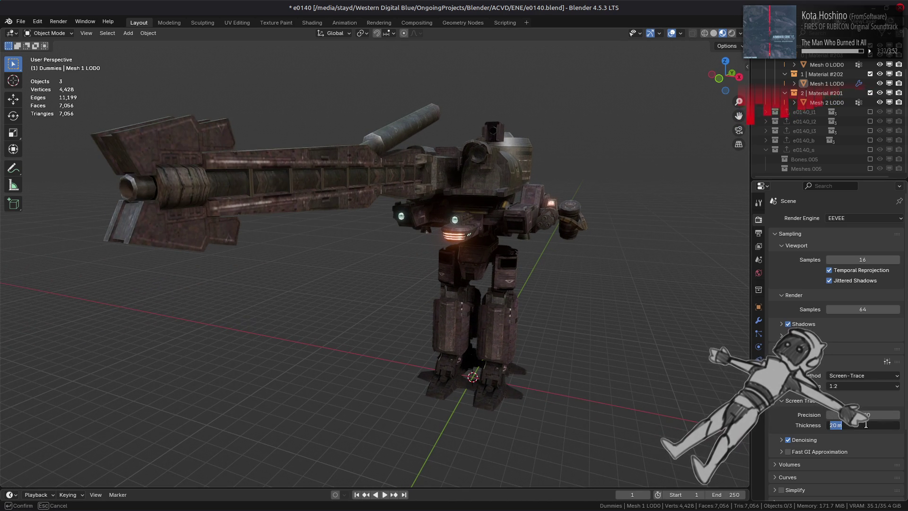
key("Escape")
left_click(865, 425)
left_click_drag(864, 424, 875, 425)
middle_click_drag(676, 299, 671, 308)
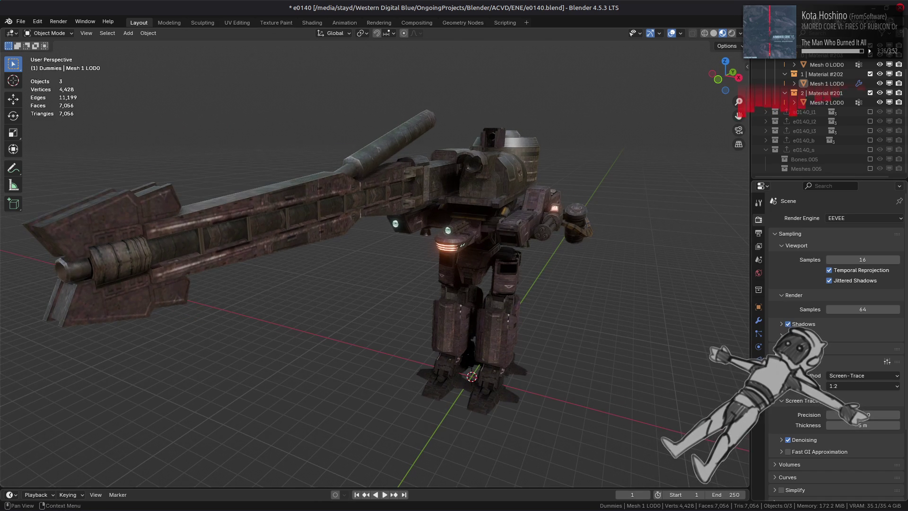
scroll(837, 426, "down", 5)
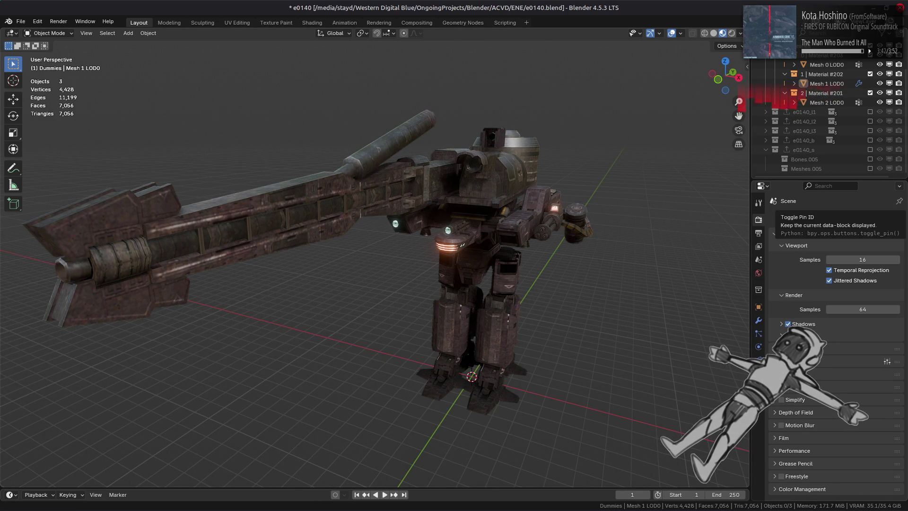
Step: Preview the mech under the first, last, green-field, sixth and fifth built-in HDRIs
left_click(740, 33)
left_click(734, 114)
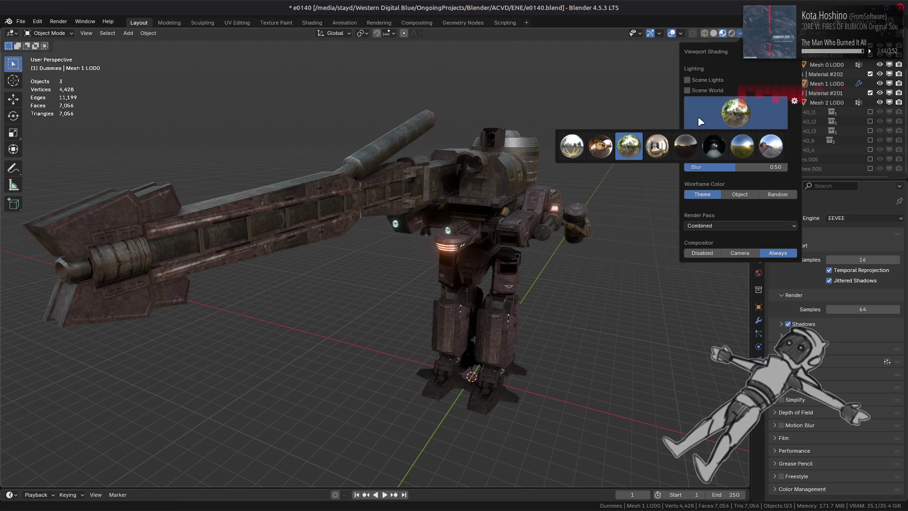
left_click(577, 143)
left_click(735, 113)
left_click(770, 146)
left_click(746, 124)
left_click(741, 146)
left_click(732, 123)
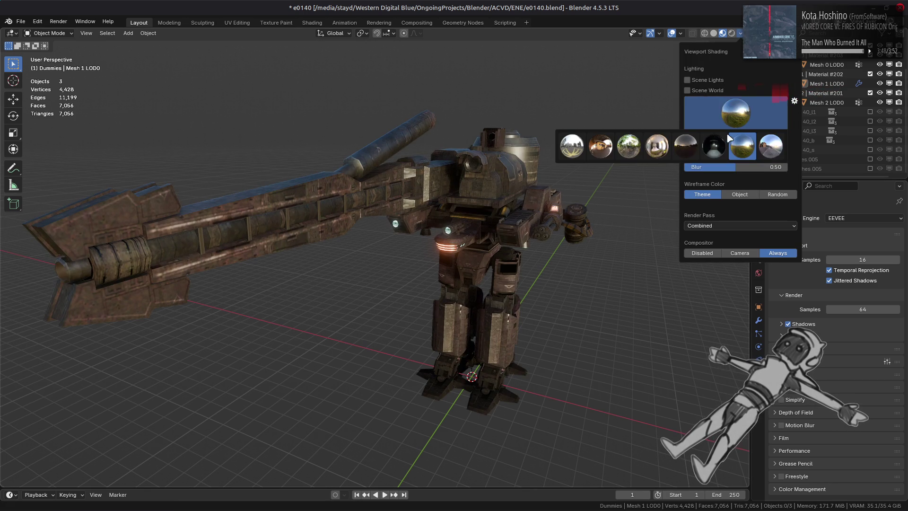
left_click(713, 146)
left_click(734, 118)
left_click(685, 146)
Step: Try the fourth and second HDRIs, then settle on the third for the material preview
left_click(734, 118)
left_click(662, 145)
left_click(719, 111)
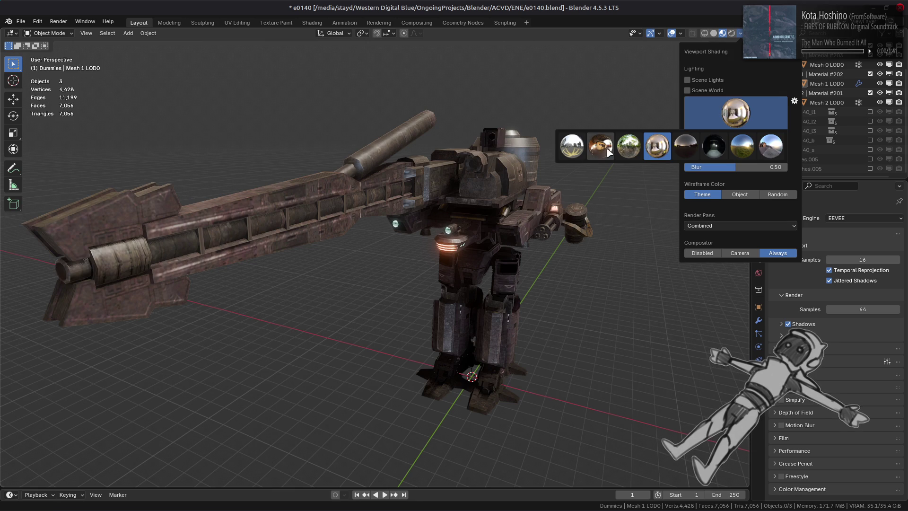
left_click(606, 153)
left_click(716, 115)
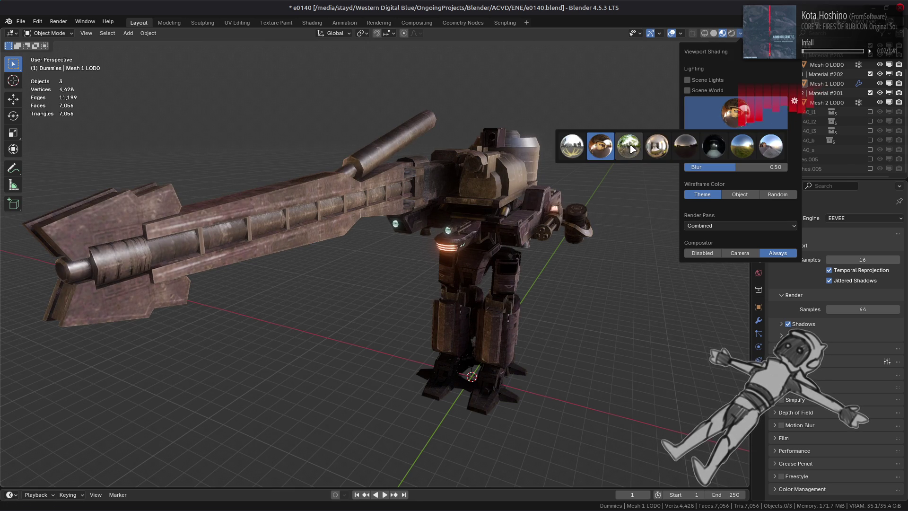
left_click(657, 146)
left_click(720, 109)
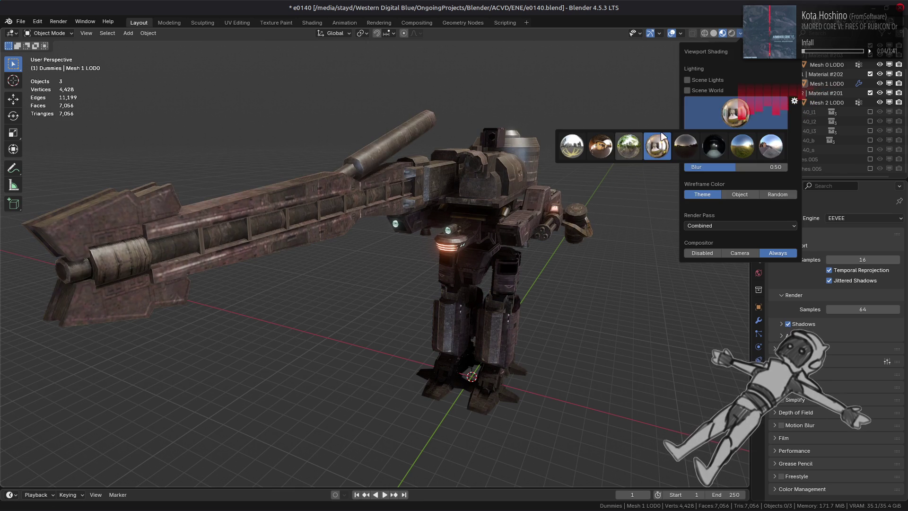
left_click(631, 144)
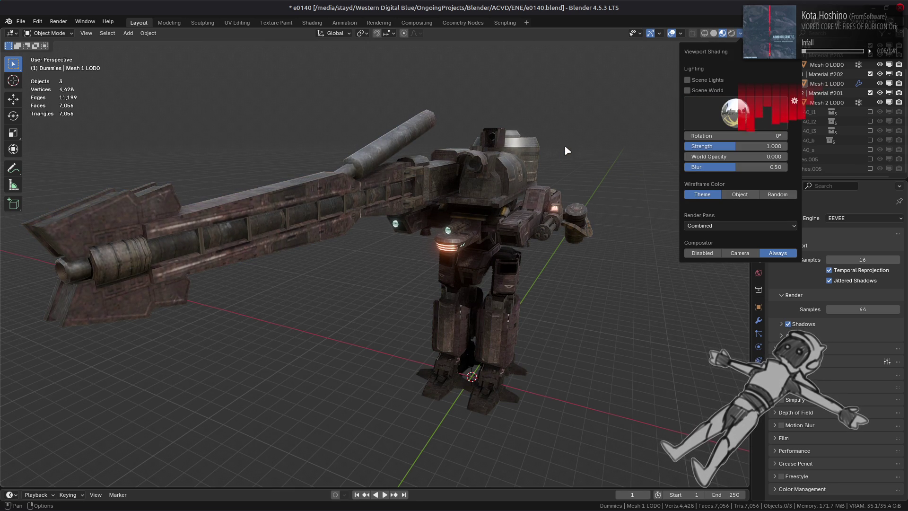
Step: Clear the selection and save the file as e0140.blend
key("a")
key("alt+a")
key("ctrl+s")
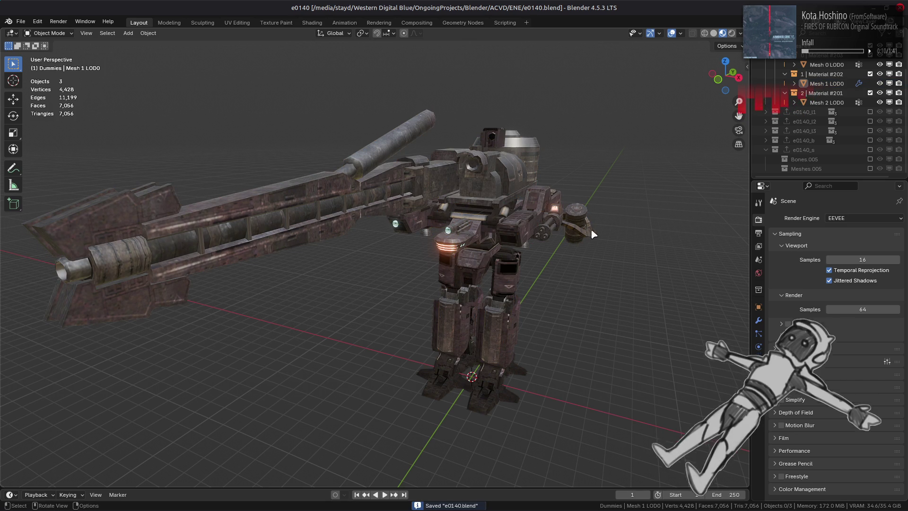
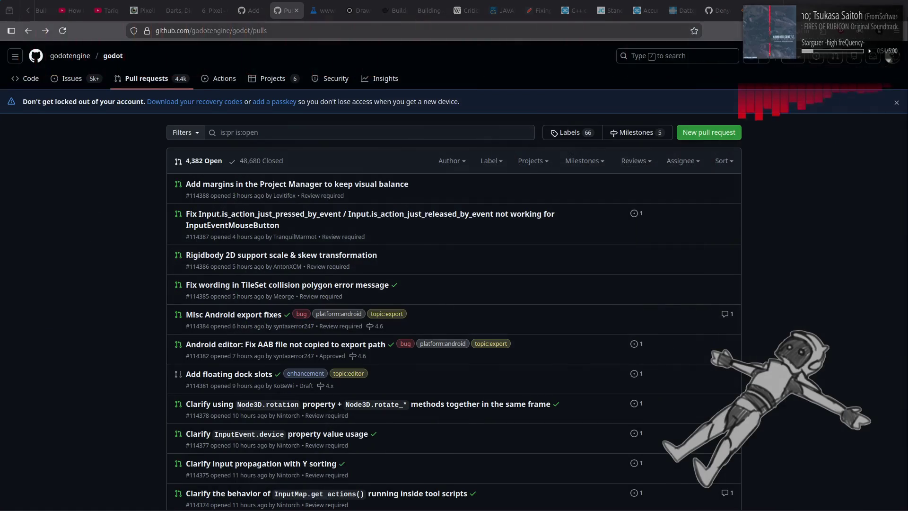
Step: Close the Godot pull-requests tab, glance at the JAVAhurt.pdf tab, and return to Blender
left_click(296, 10)
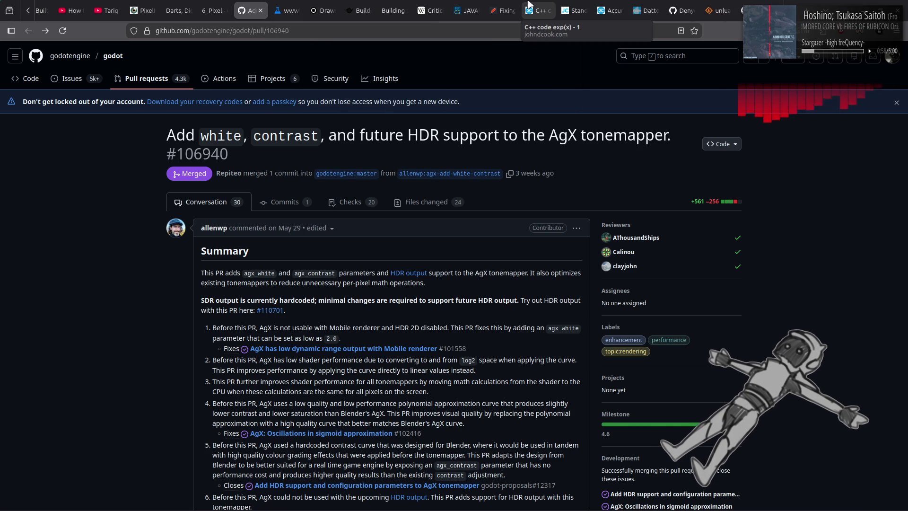
left_click(480, 6)
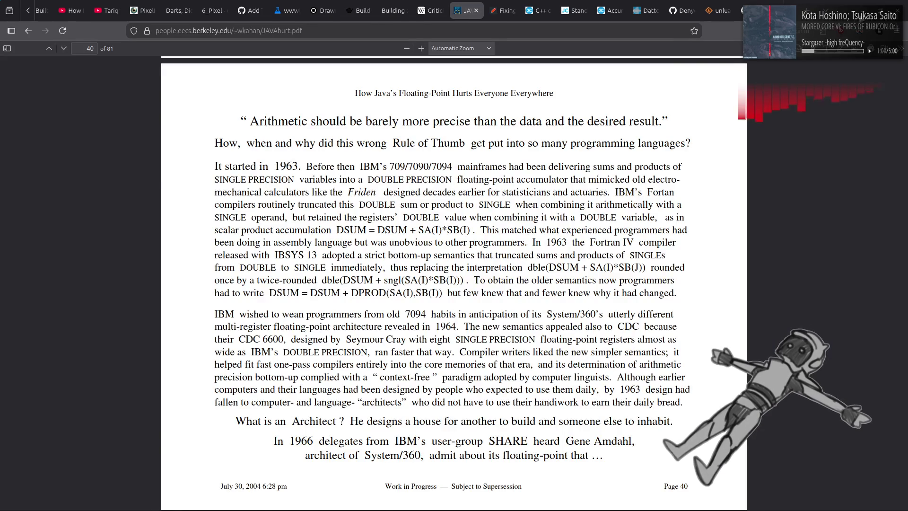
key("alt+Tab")
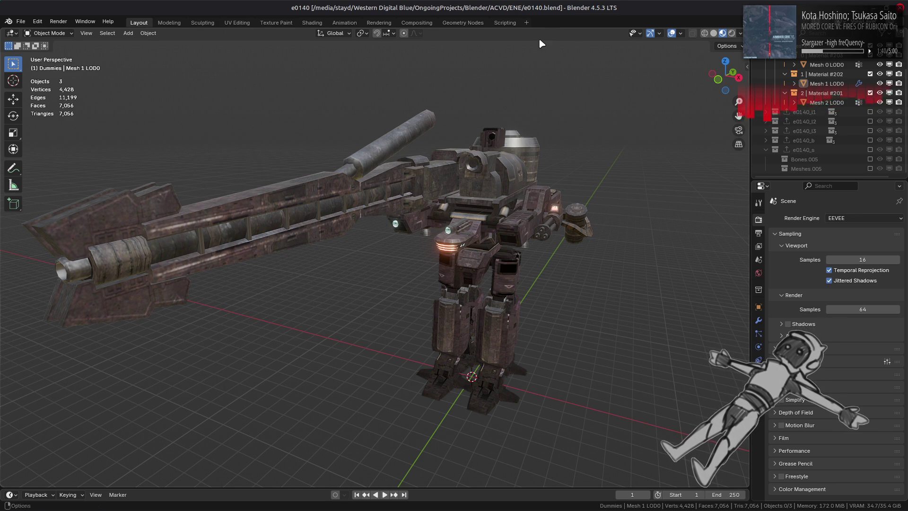
Step: Open e0110.blend from the recent files list
left_click(21, 21)
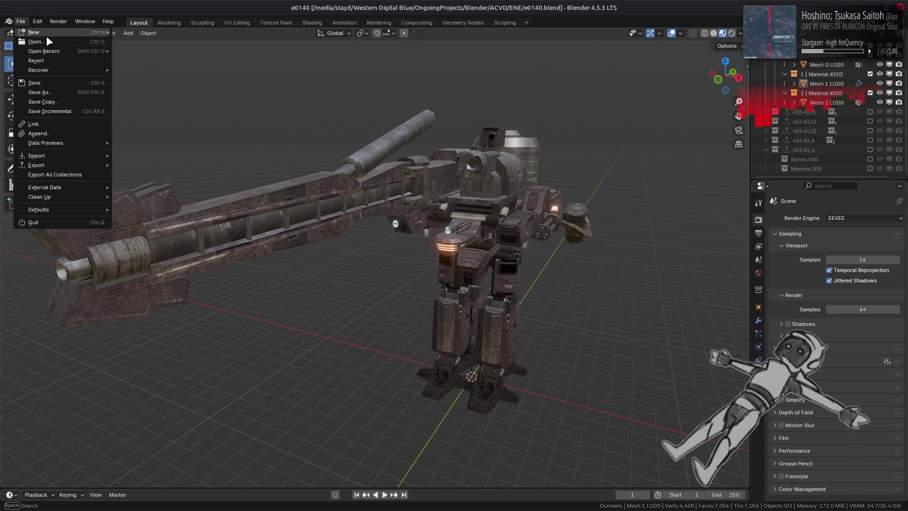
mouse_move(43, 51)
left_click(159, 80)
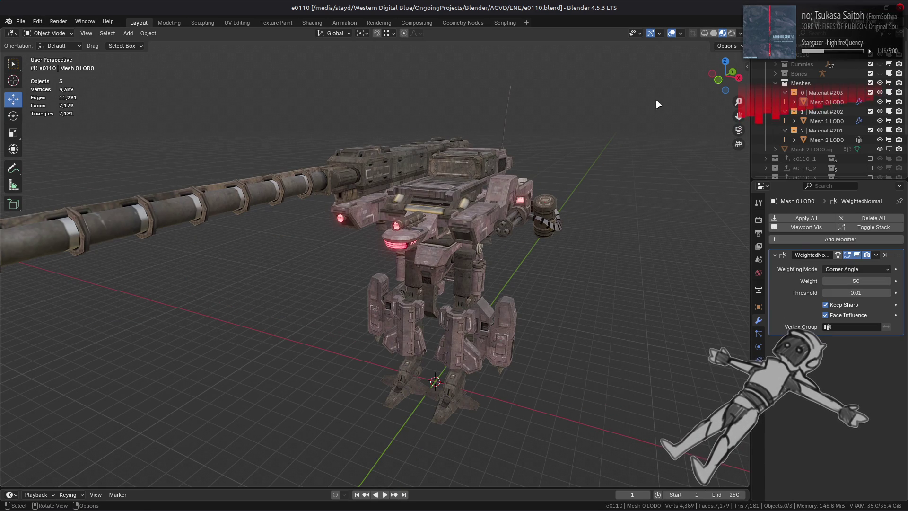
Step: Set the world background colour's brightness value to 1
left_click(740, 33)
left_click(739, 90)
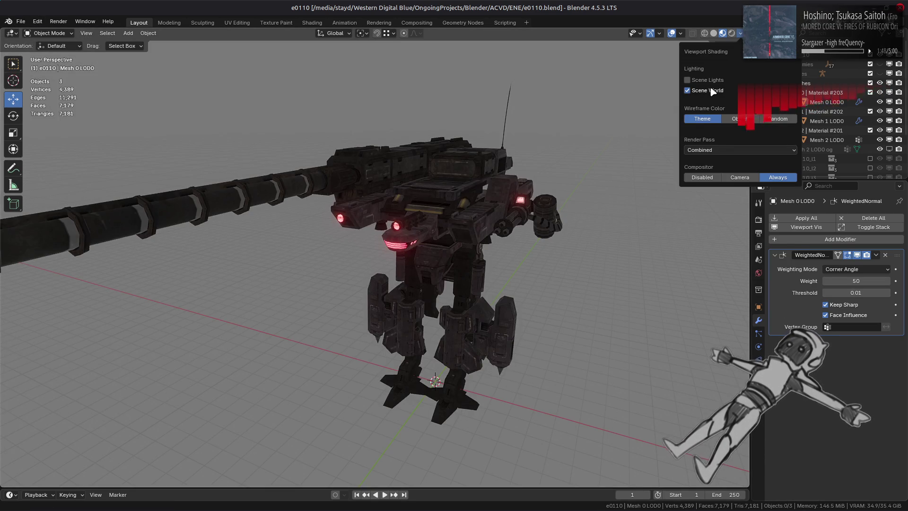
left_click(713, 91)
left_click(712, 91)
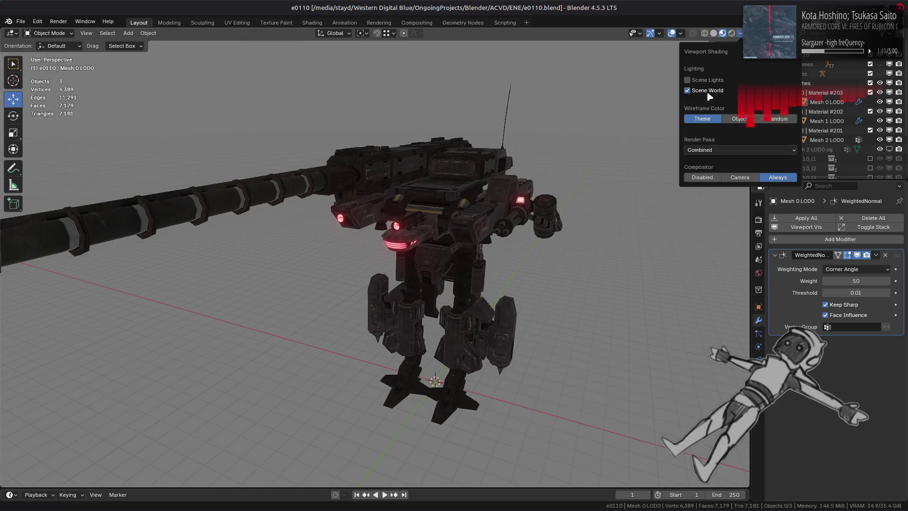
left_click(759, 273)
left_click(860, 282)
left_click_drag(846, 244, 818, 243)
double_click(842, 244)
type("1")
key("Return")
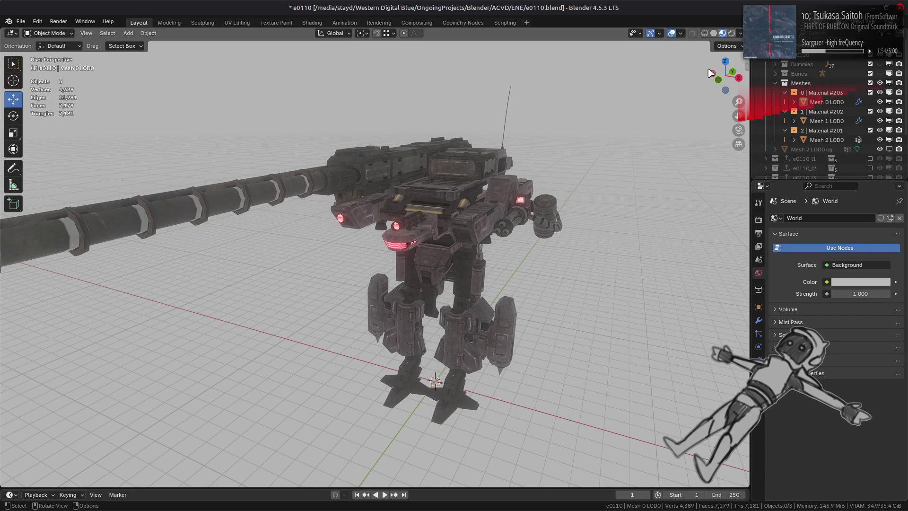
Step: Turn off Scene World in viewport shading and try several preview HDRIs
left_click(740, 34)
left_click(688, 90)
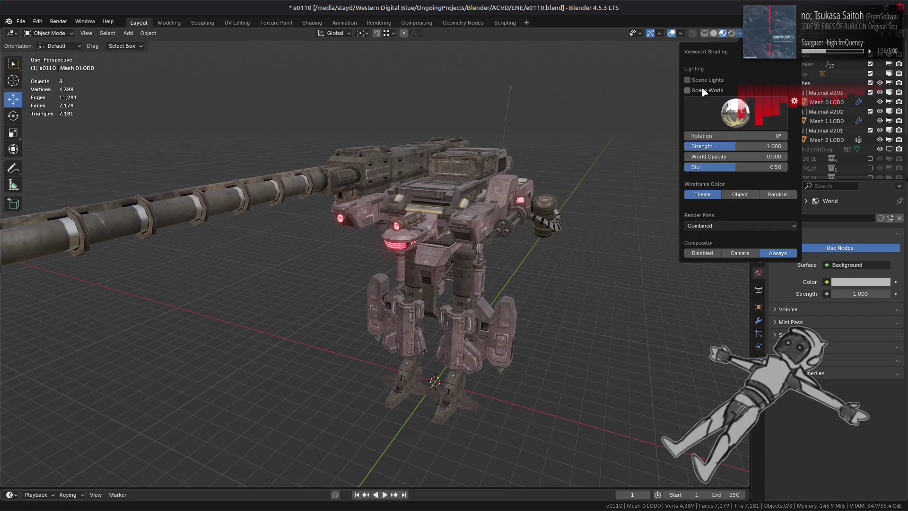
left_click(735, 112)
left_click(635, 141)
left_click(735, 112)
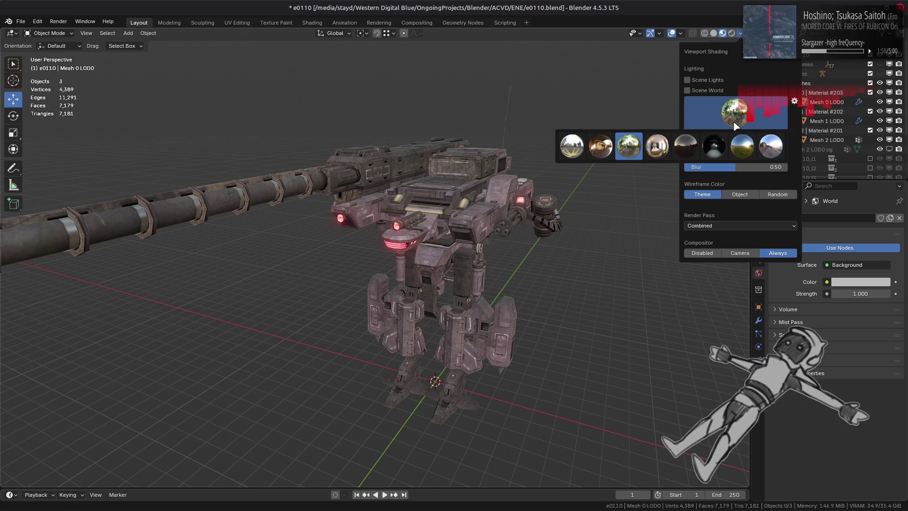
left_click(742, 146)
left_click(736, 113)
left_click(768, 145)
left_click(736, 112)
left_click(657, 146)
Step: Settle on the first preview HDRI for viewport lighting and save the file
left_click(732, 116)
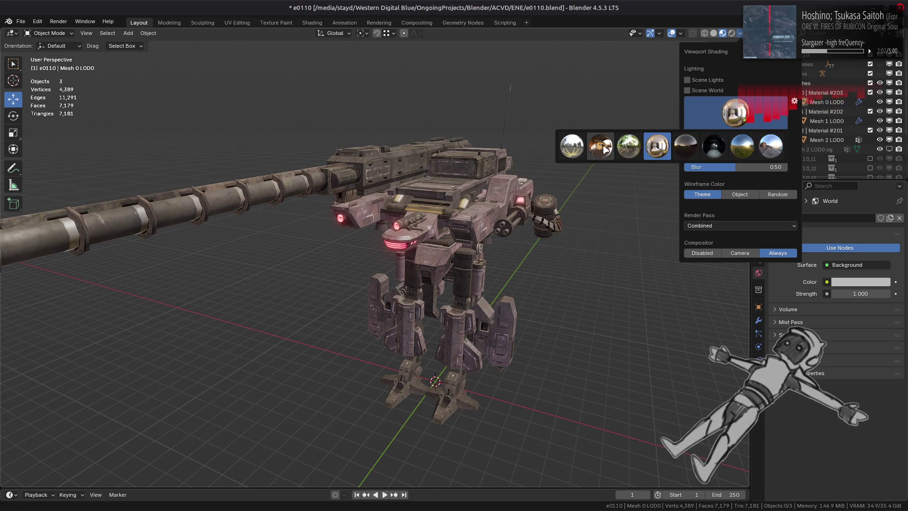
left_click(610, 147)
left_click(706, 118)
left_click(585, 146)
left_click(735, 112)
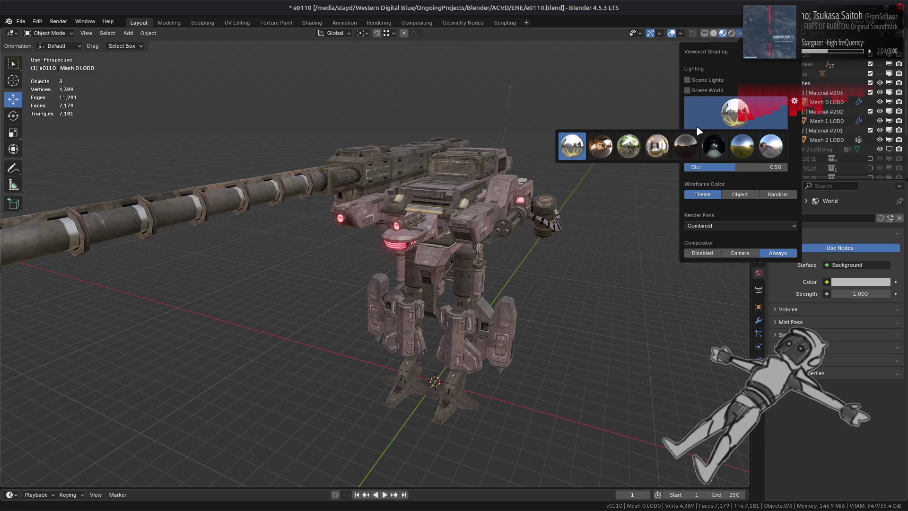
left_click(628, 145)
left_click(744, 116)
left_click(563, 156)
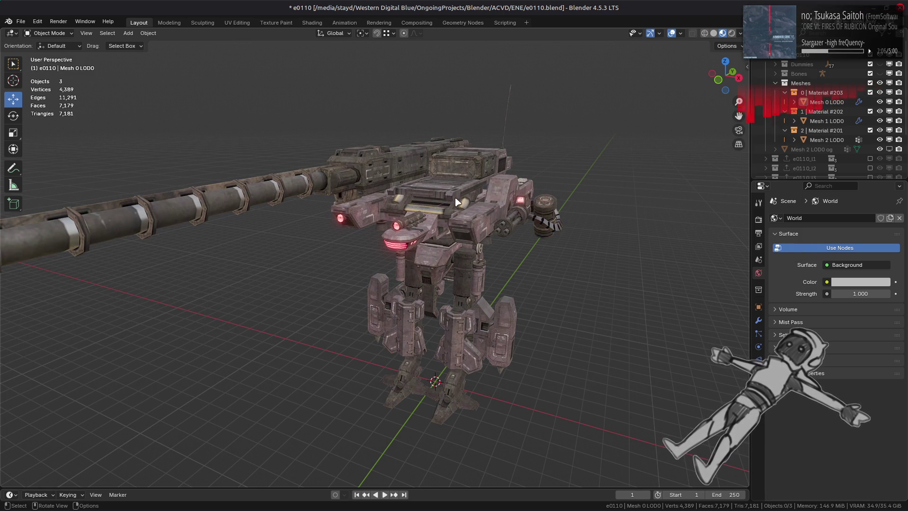
key("ctrl+s")
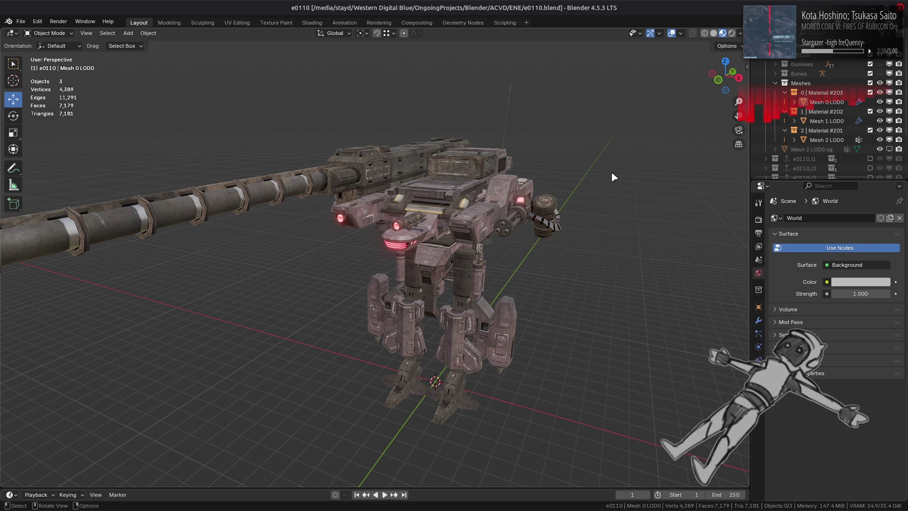
Step: Duplicate the three LOD0 meshes in place and join the copies into one object
left_click(827, 102)
left_click(823, 140, "shift")
key("shift+d")
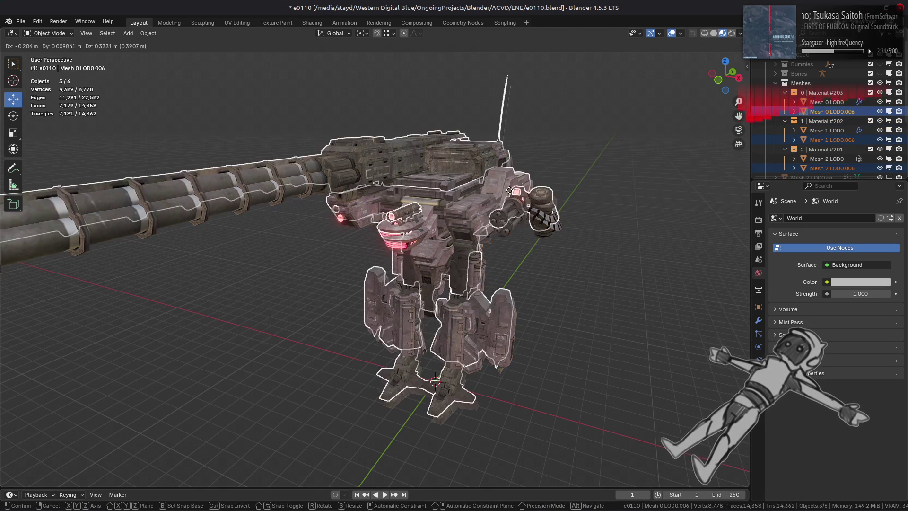
right_click(511, 193)
right_click(511, 193)
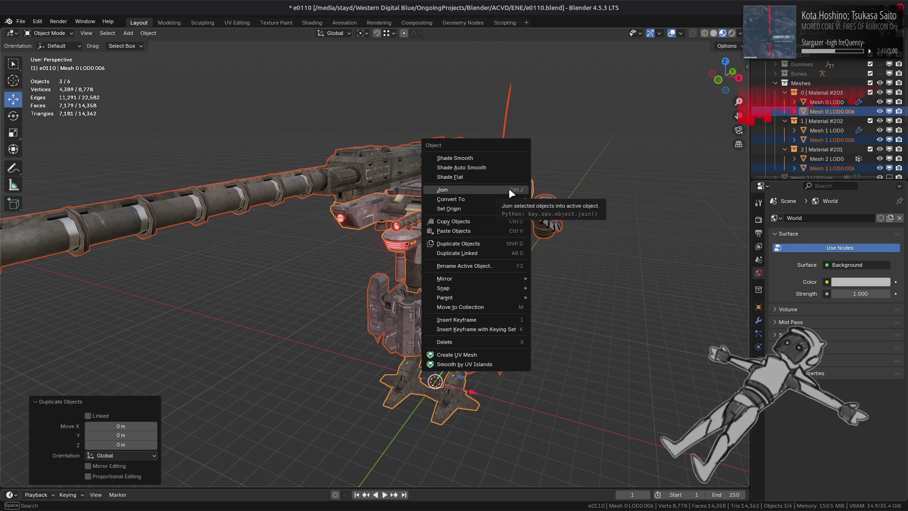
left_click(510, 190)
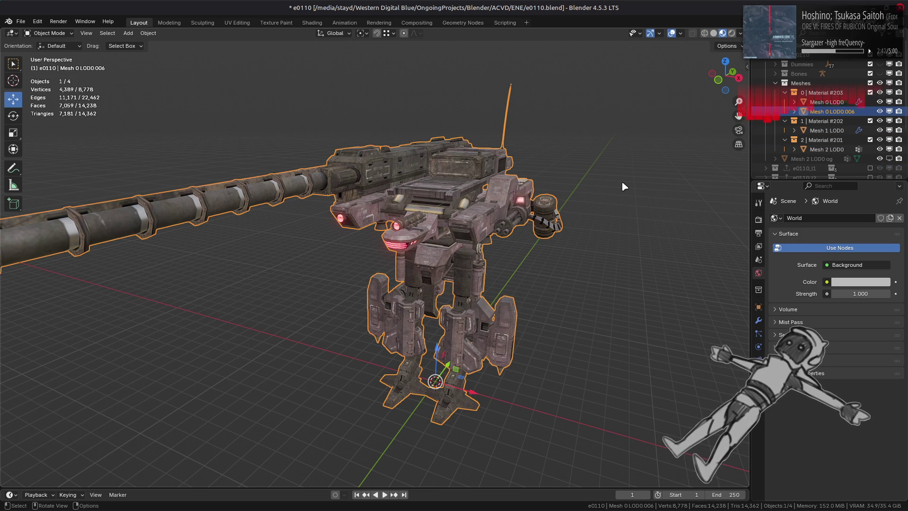
Step: Delete the merged Mesh 0 LOD0.006 and the extra duplicates, leaving the three original LOD0 meshes
left_click(828, 102)
left_click(841, 113)
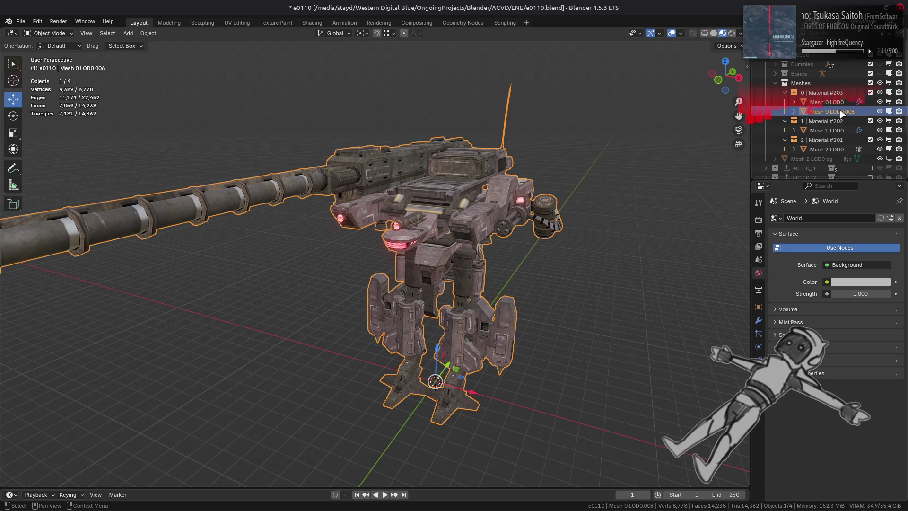
key("Delete")
left_click(829, 102)
key("a")
right_click(486, 178)
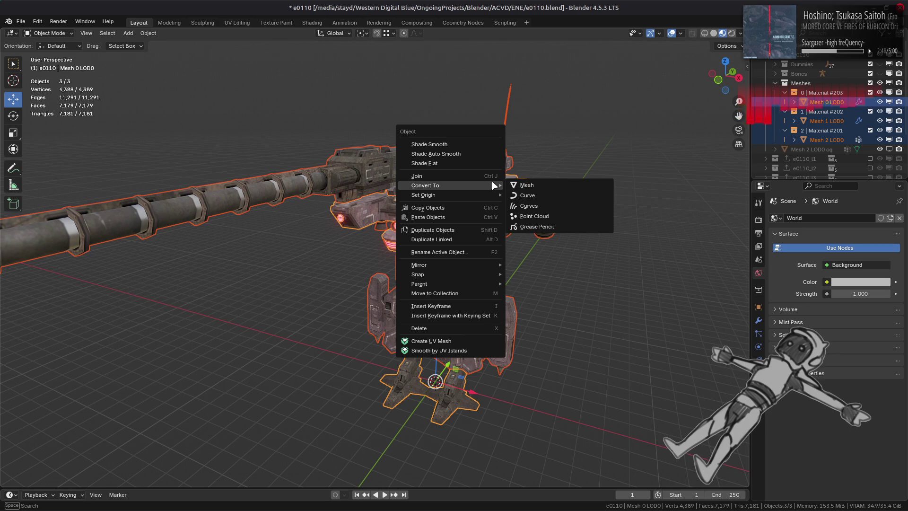
left_click(467, 231)
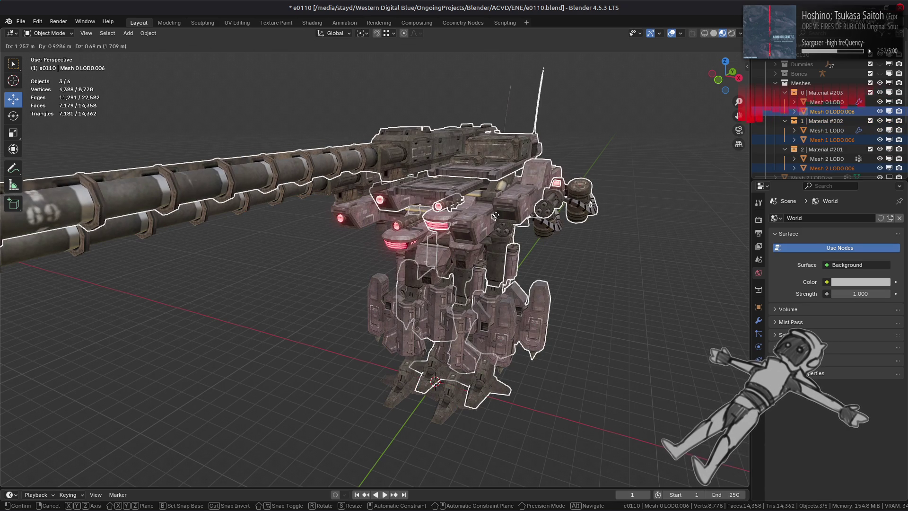
key("Escape")
key("Delete")
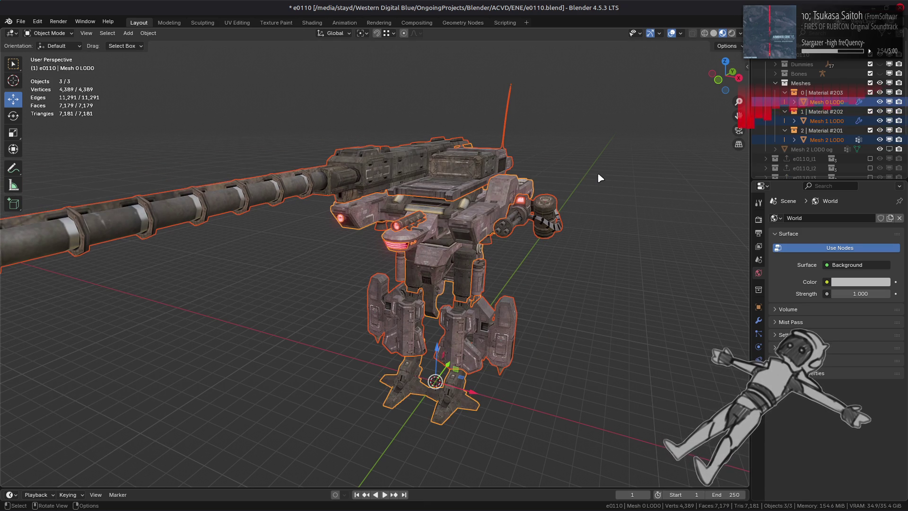
Step: Apply all modifiers, join the three meshes, copy the result, then undo to restore the originals
left_click(758, 320)
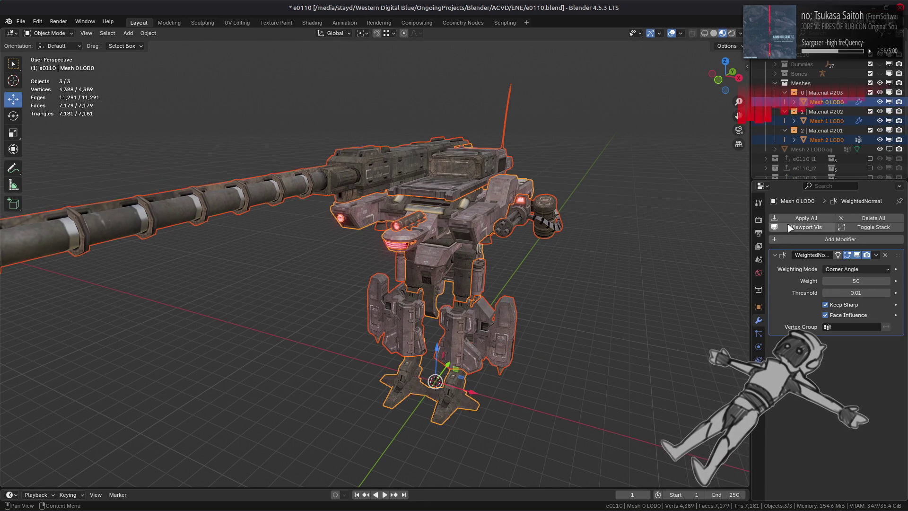
key("ctrl+a")
right_click(556, 233)
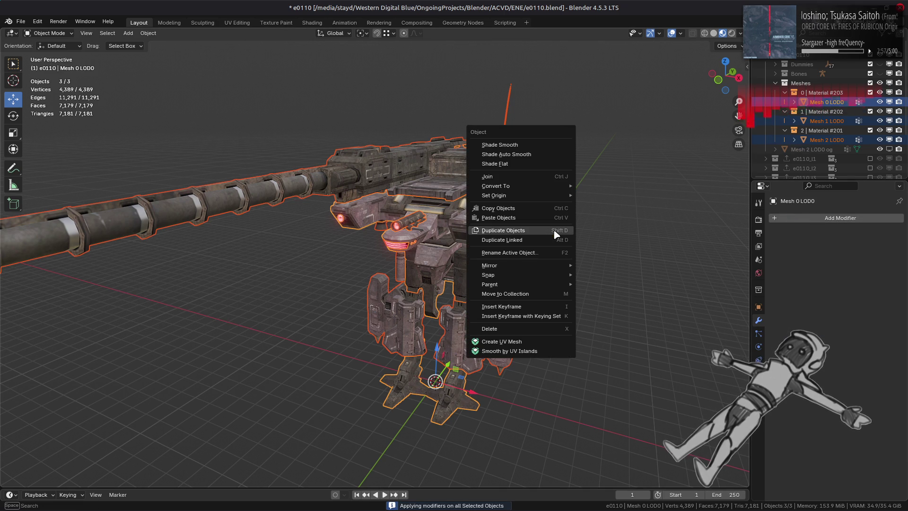
left_click(537, 175)
right_click(828, 103)
left_click(828, 103)
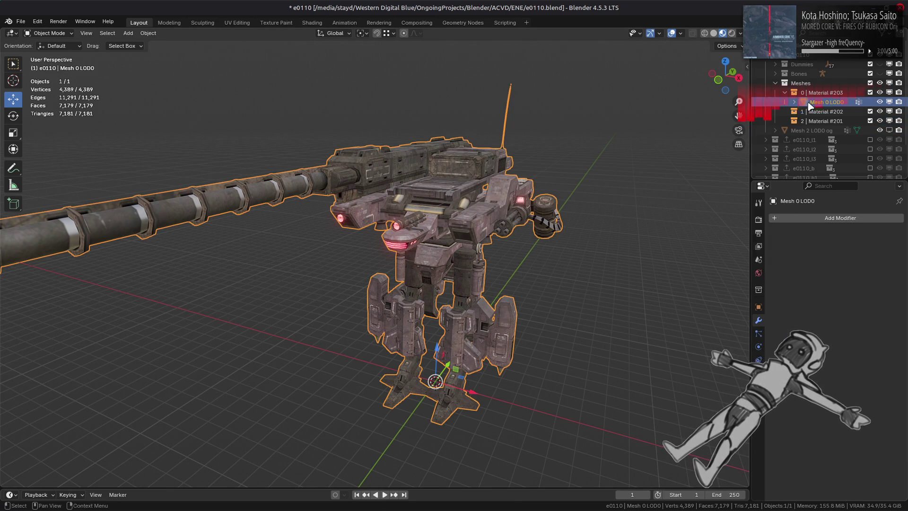
key("ctrl+z")
left_click(645, 163)
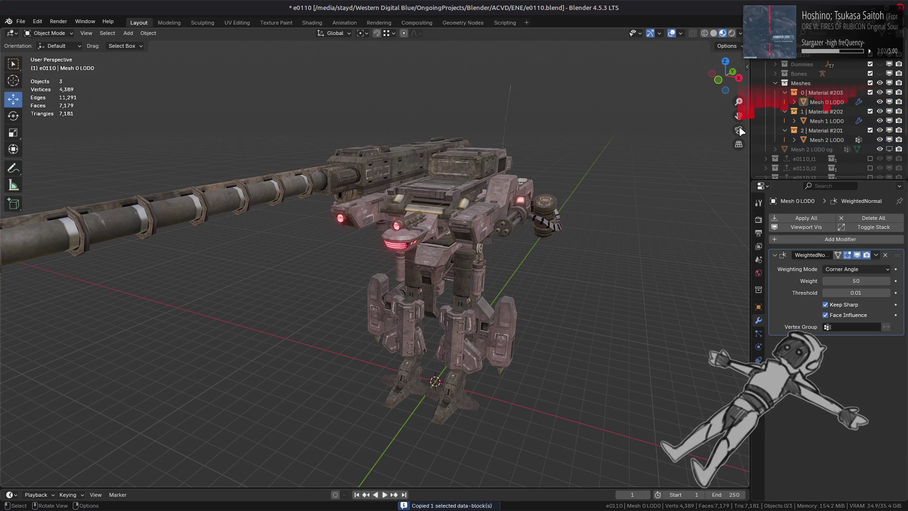
Step: Paste the copied merged mesh as Mesh 0 LOD0.006 and compare its materials with Mesh 0 LOD0
right_click(803, 65)
left_click(792, 77)
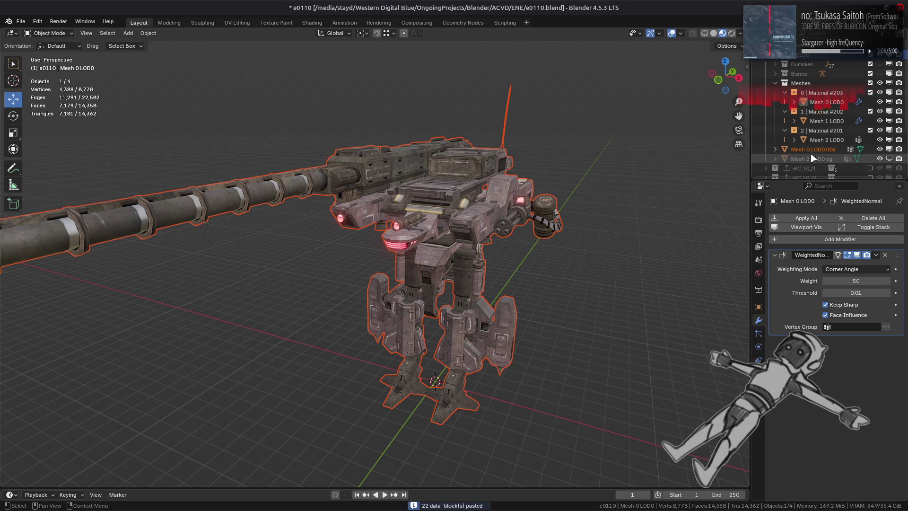
left_click(813, 149)
left_click(758, 385)
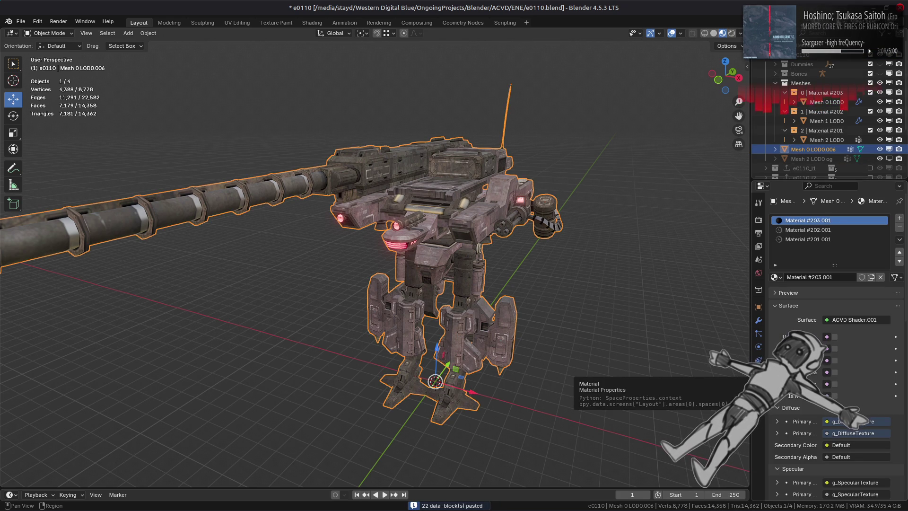
left_click(827, 102)
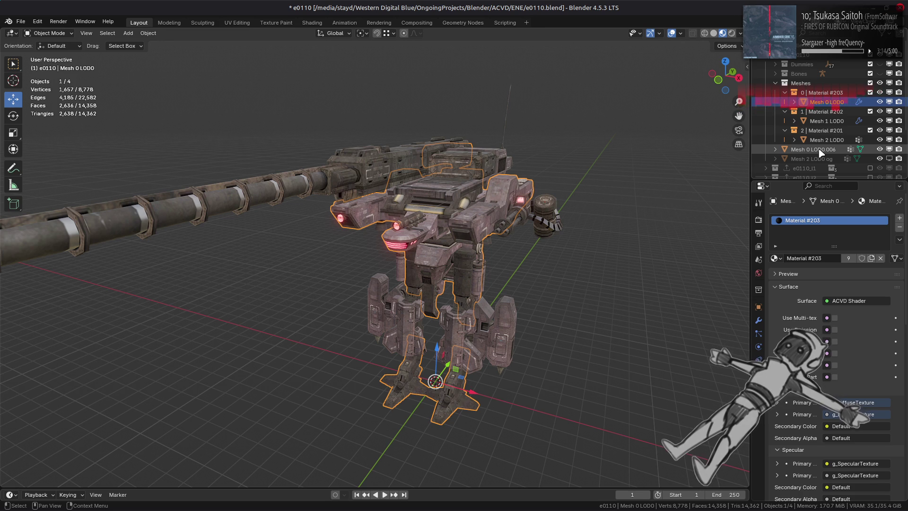
left_click(819, 150)
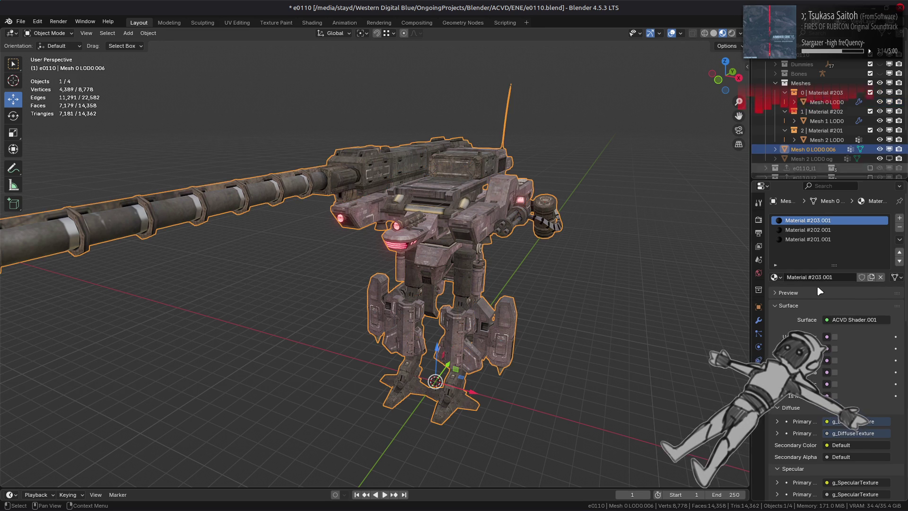
Step: Reassign the three material slots to Material #203, #202 and #201
left_click(775, 277)
left_click(822, 330)
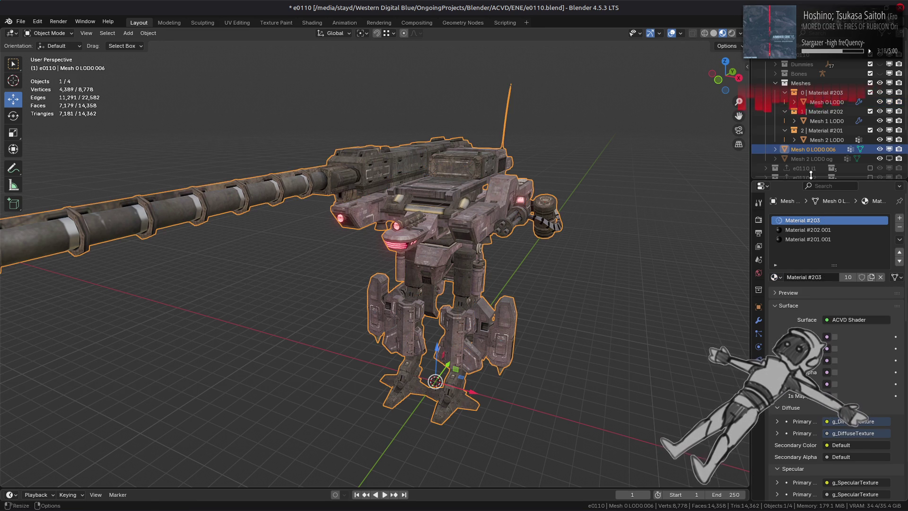
left_click(809, 230)
left_click(775, 277)
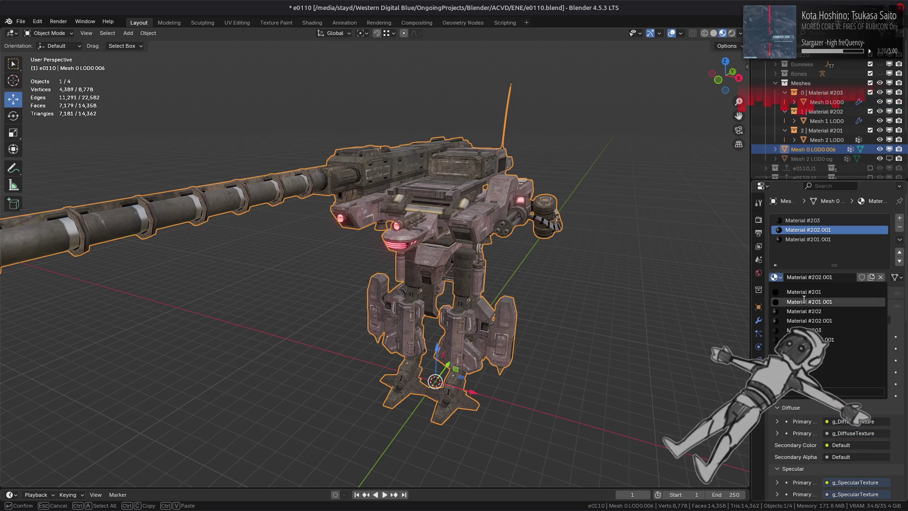
left_click(804, 311)
left_click(804, 239)
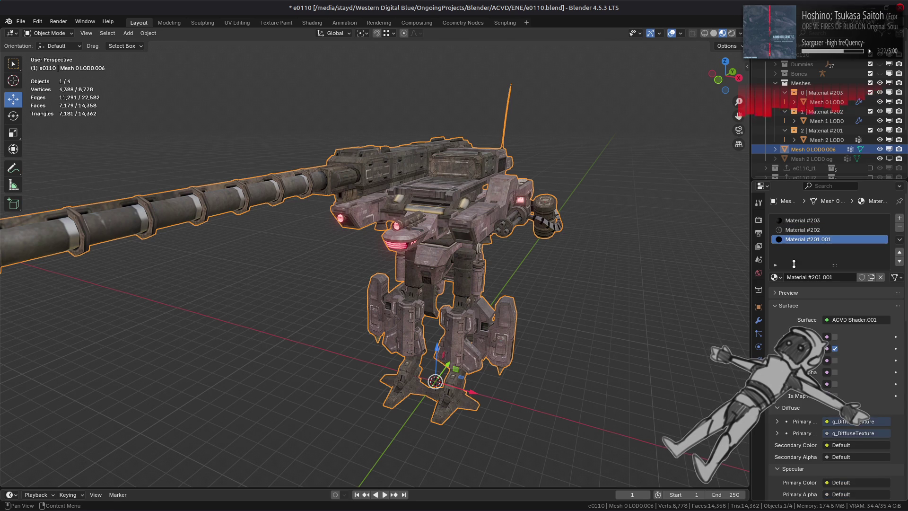
left_click(775, 277)
left_click(803, 292)
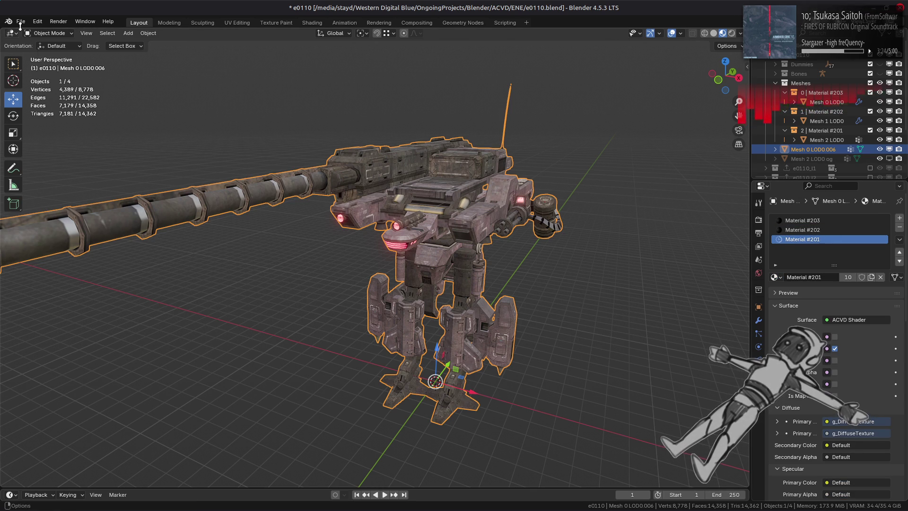
Step: Start purging unused data via Clean Up > Purge Unused Data
left_click(21, 22)
mouse_move(85, 199)
left_click(156, 197)
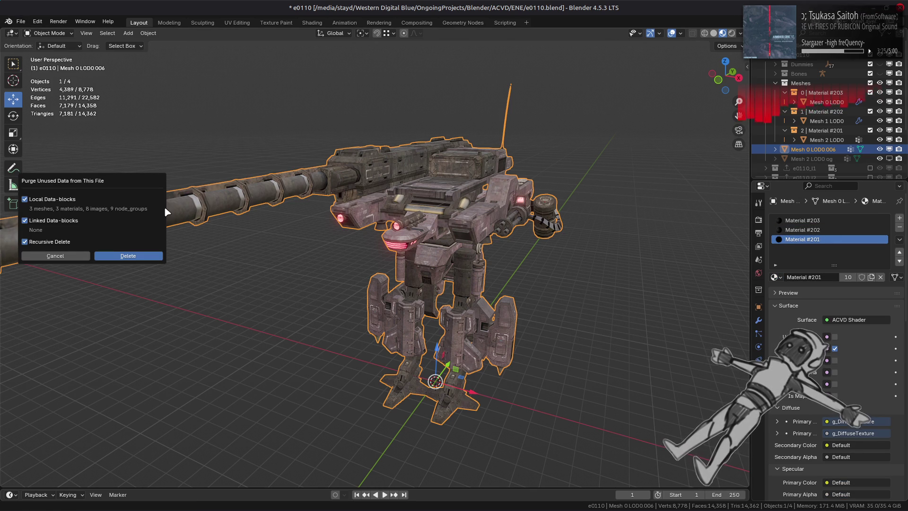
Step: Confirm the purge, include e0110_l1, and expand its Meshes.003 material collections
left_click(150, 256)
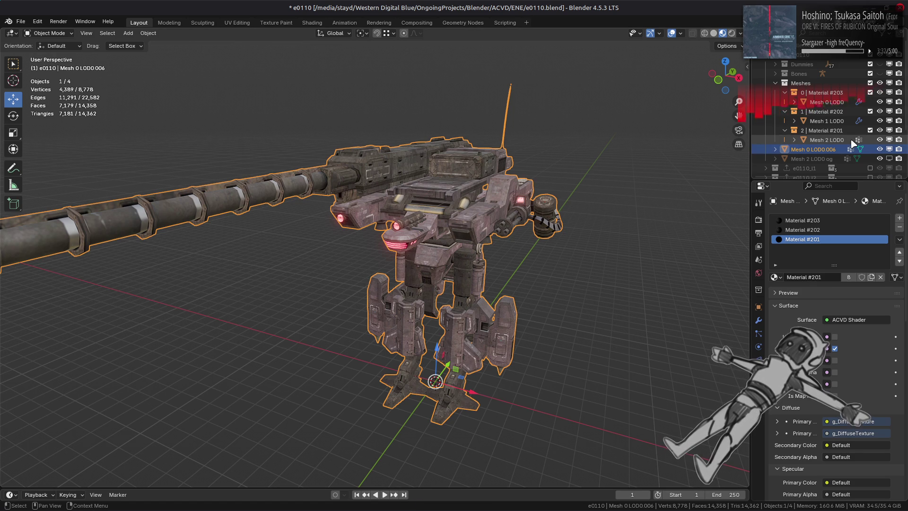
left_click(870, 168)
scroll(781, 123, "down", 4)
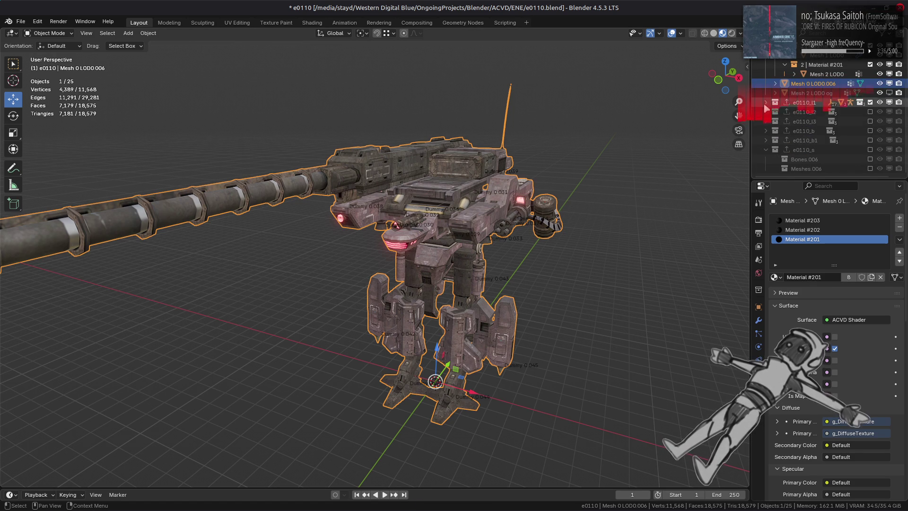
left_click(765, 102)
scroll(781, 126, "down", 2)
left_click(784, 121)
left_click(784, 140)
left_click(784, 159)
Step: Move Mesh 0 LOD0.006 into Meshes.003, hide it, and exclude e0110_l1 from the view layer
left_click_drag(808, 68, 816, 114)
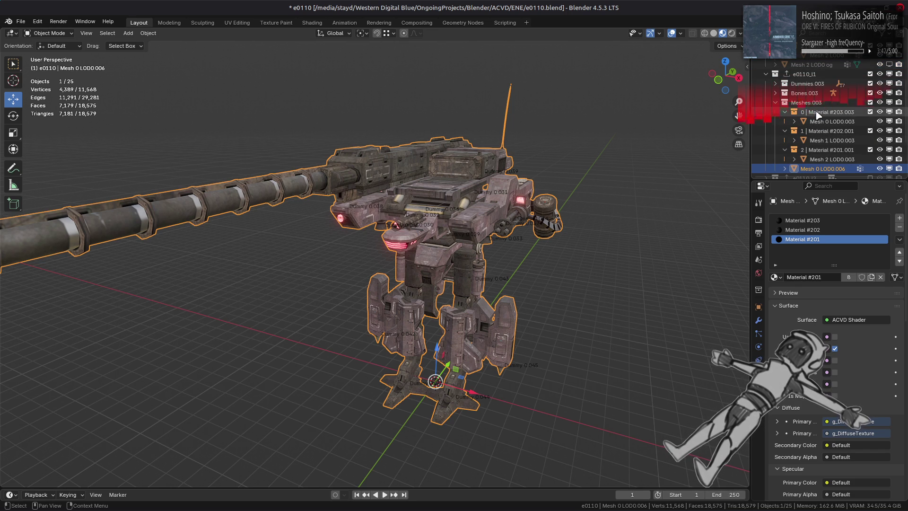
scroll(867, 75, "up", 3)
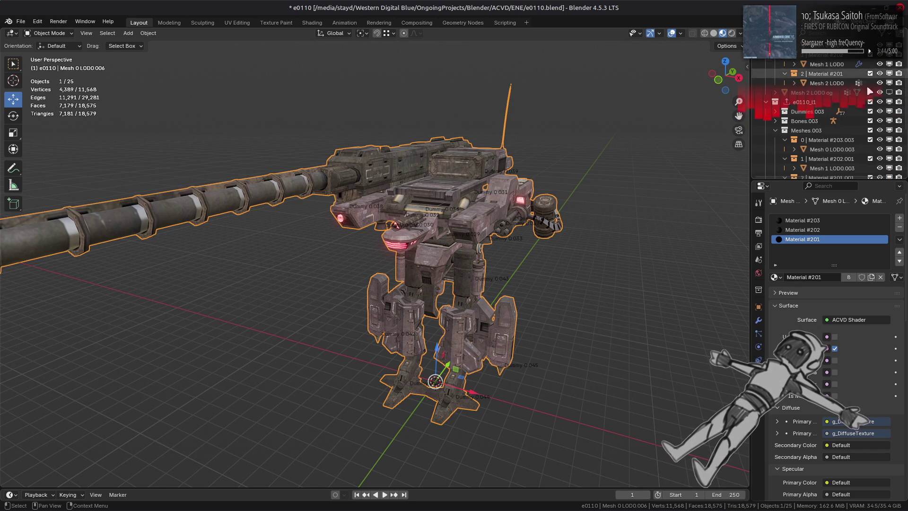
scroll(868, 76, "down", 4)
key("h")
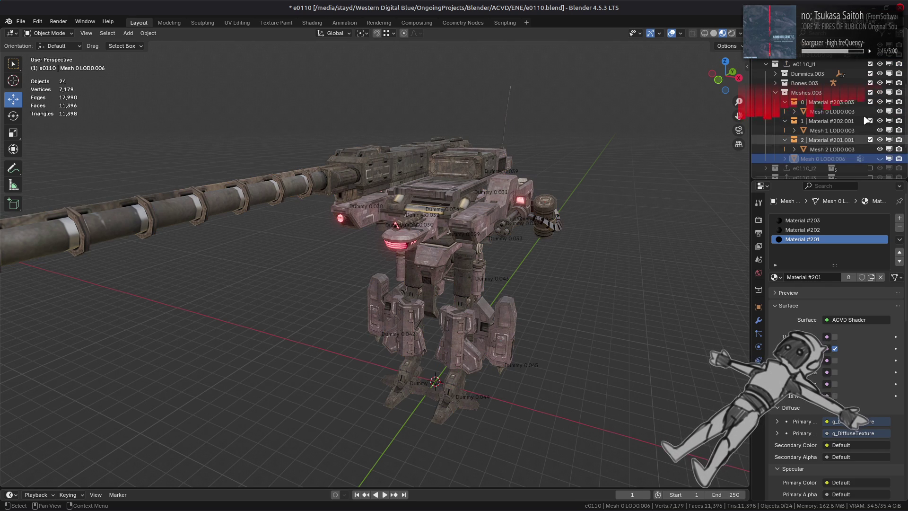
left_click(870, 63)
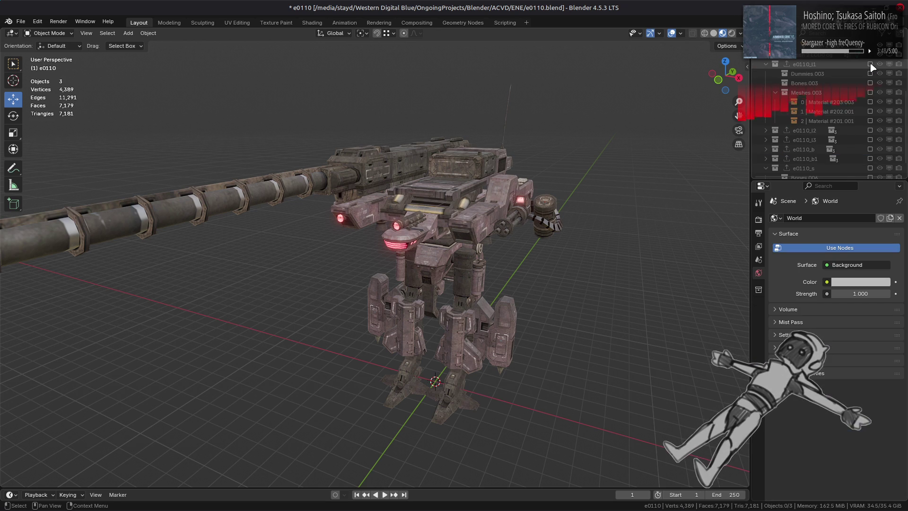
key("super")
Step: Launch GNOME Calculator via a 'cald' search and enter 7181
type("cal")
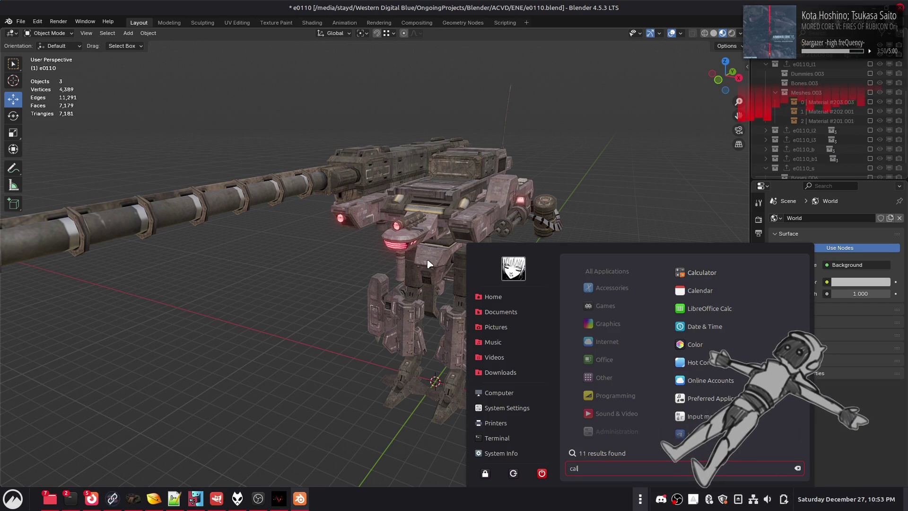
type("d")
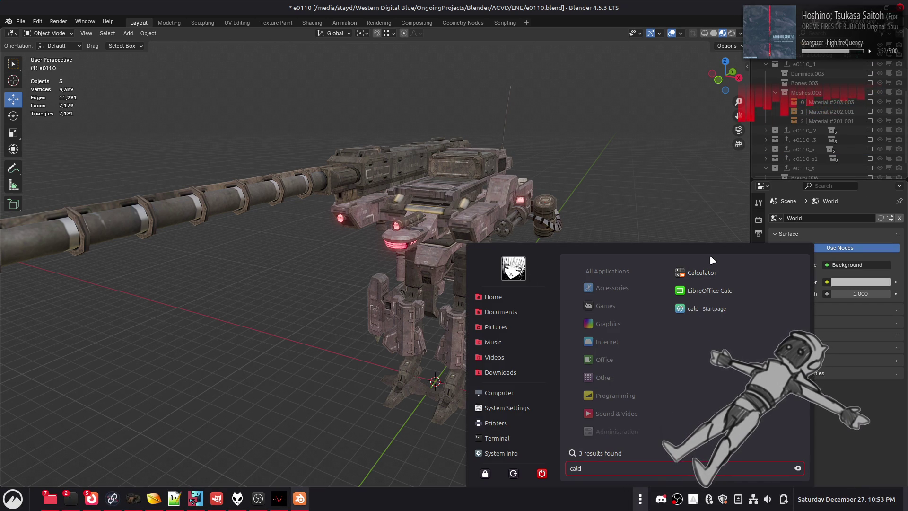
left_click(707, 275)
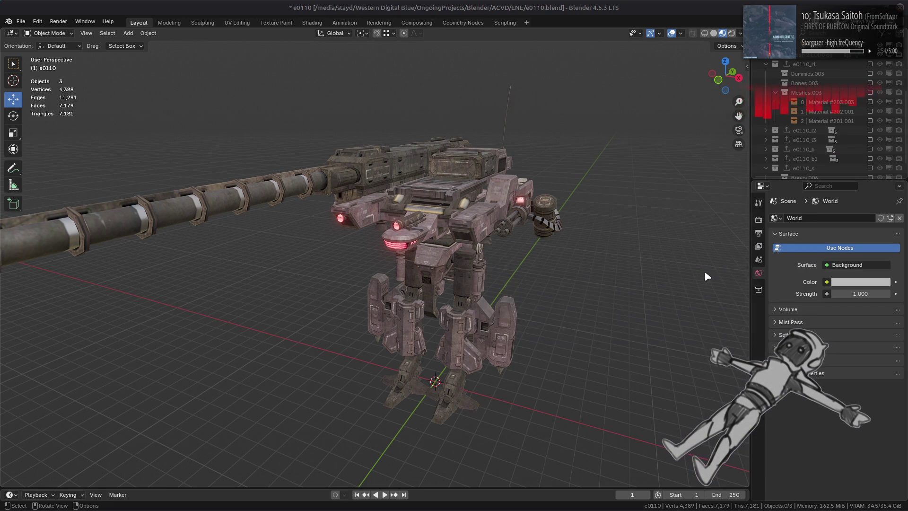
type("71")
left_click(500, 271)
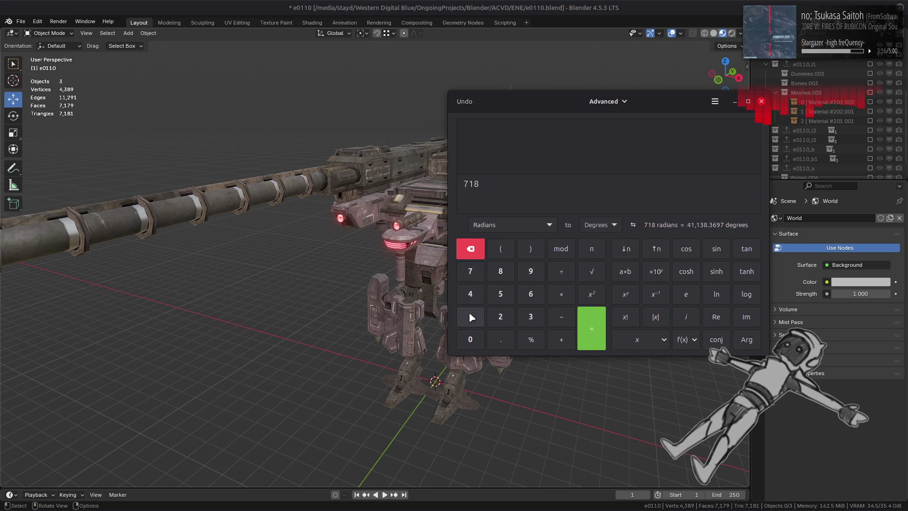
left_click(470, 316)
Step: Back in Blender, re-include e0110_l1 and hide Mesh 0 LOD0.006
left_click(702, 33)
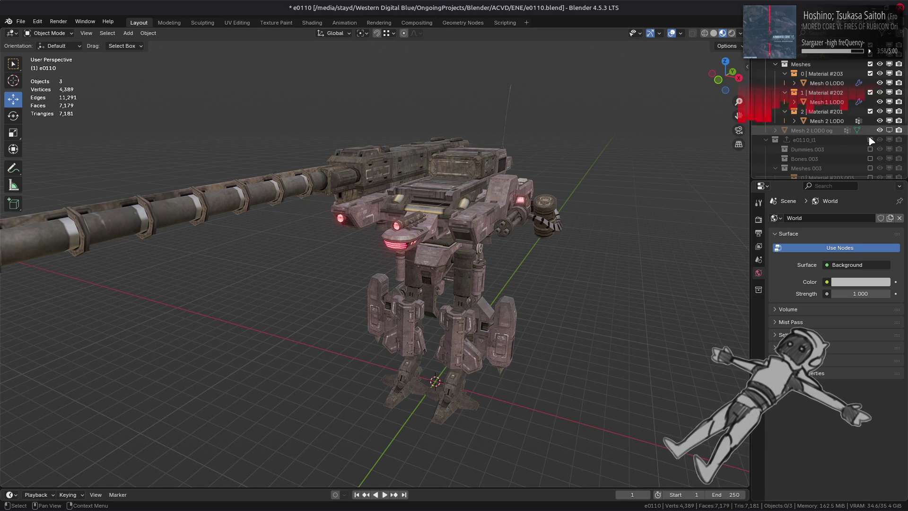
left_click(869, 120, "ctrl")
scroll(890, 141, "down", 4)
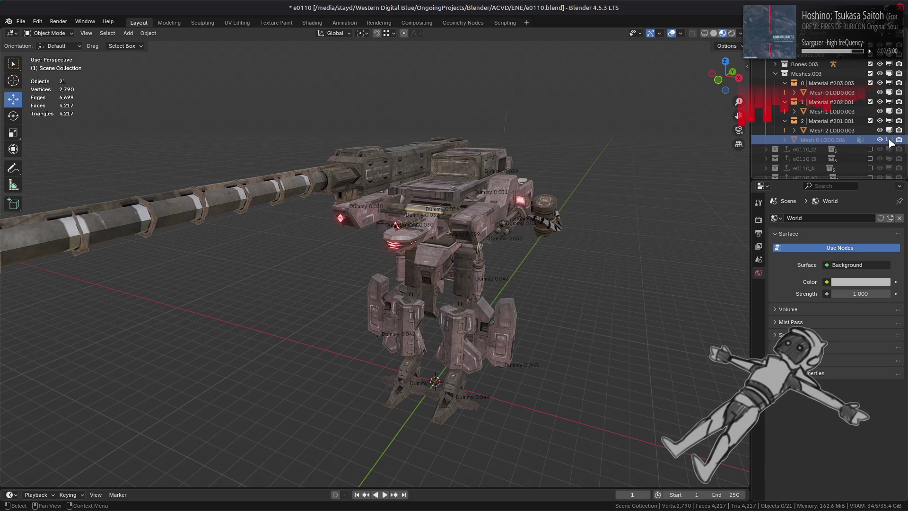
left_click(889, 140)
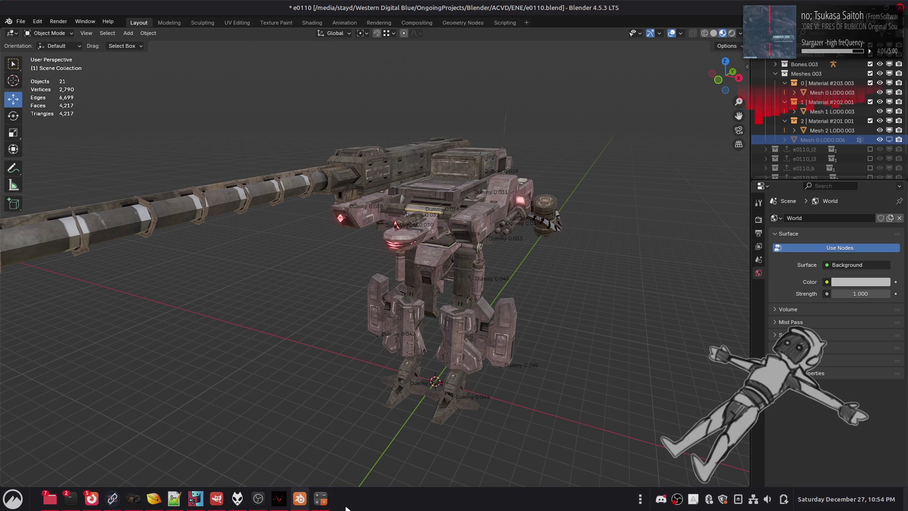
Step: Compute 4217 ÷ 7181 = 0.587244116 in the calculator, then close it
left_click(318, 502)
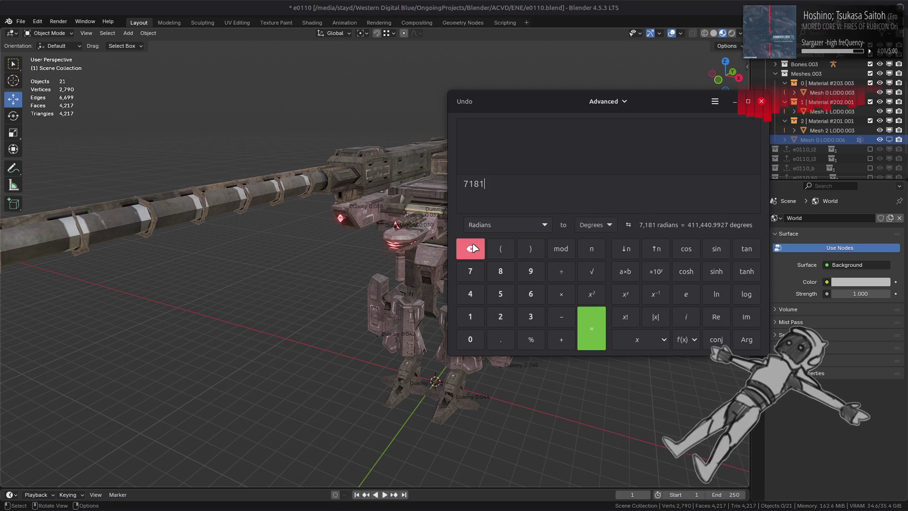
left_click(470, 294)
left_click(500, 316)
left_click(470, 316)
left_click(470, 271)
left_click(563, 276)
left_click(470, 271)
left_click(470, 316)
left_click(500, 271)
left_click(460, 319)
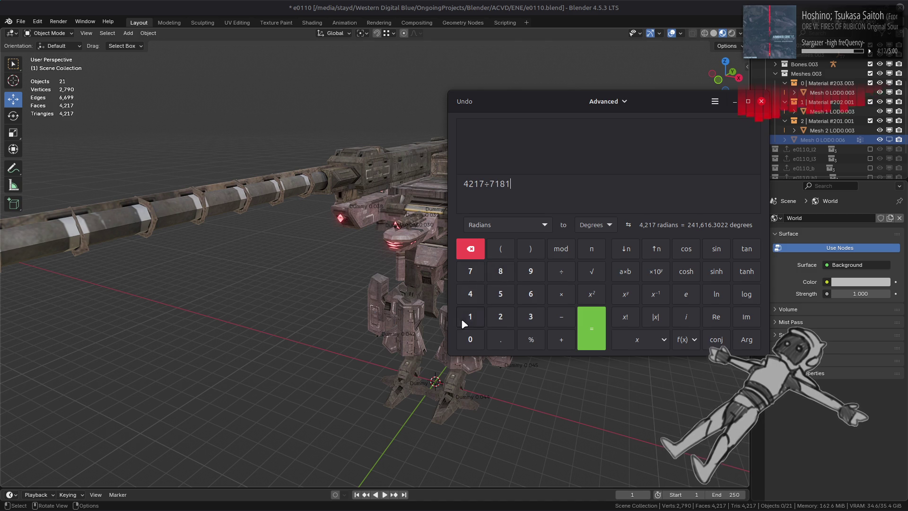
left_click(594, 325)
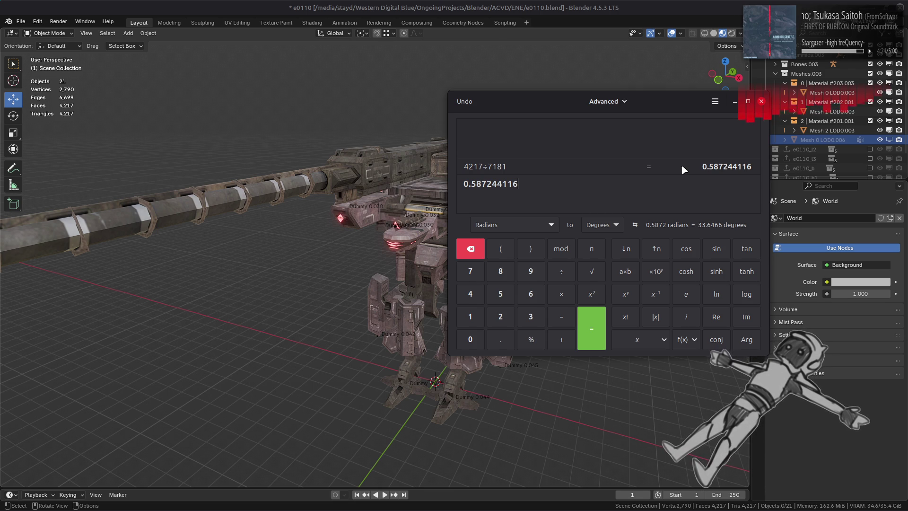
left_click(761, 101)
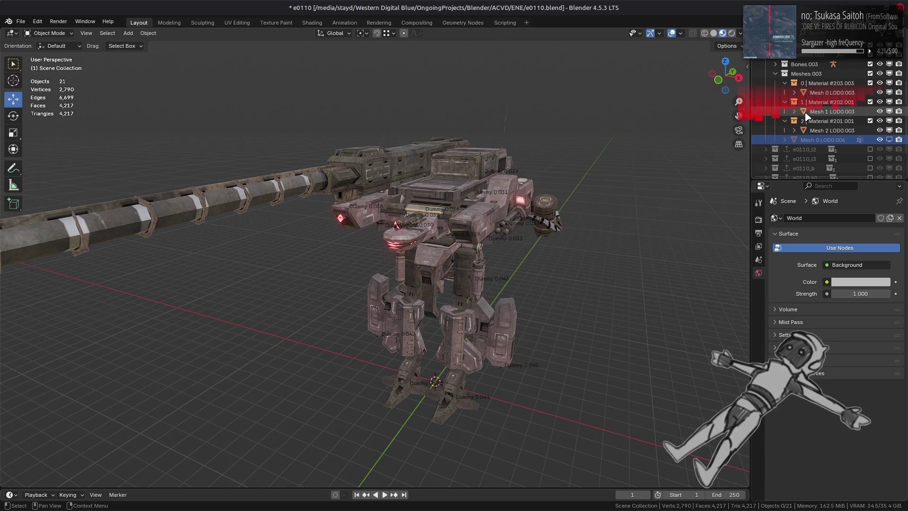
Step: Show only Mesh 0 LOD0.006, hiding the LOD0.003 meshes and dummy empties, and select it
left_click(889, 140)
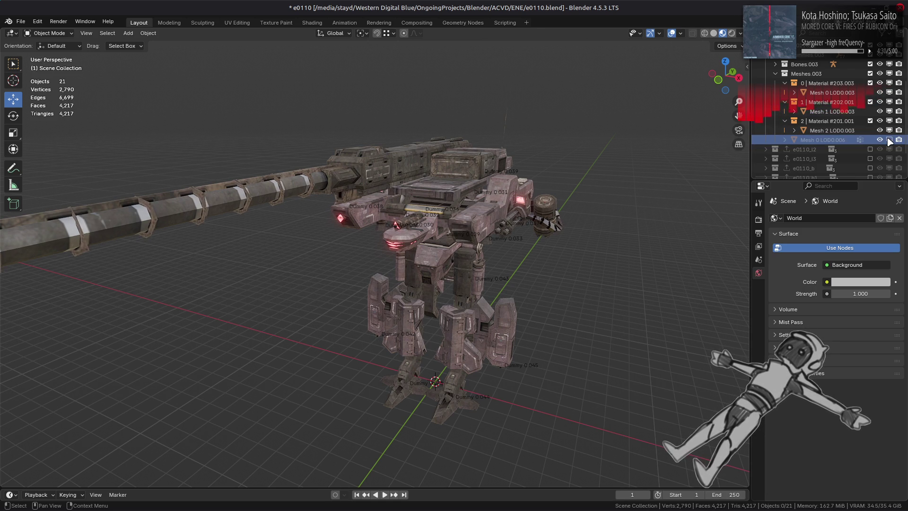
left_click_drag(879, 131, 878, 113)
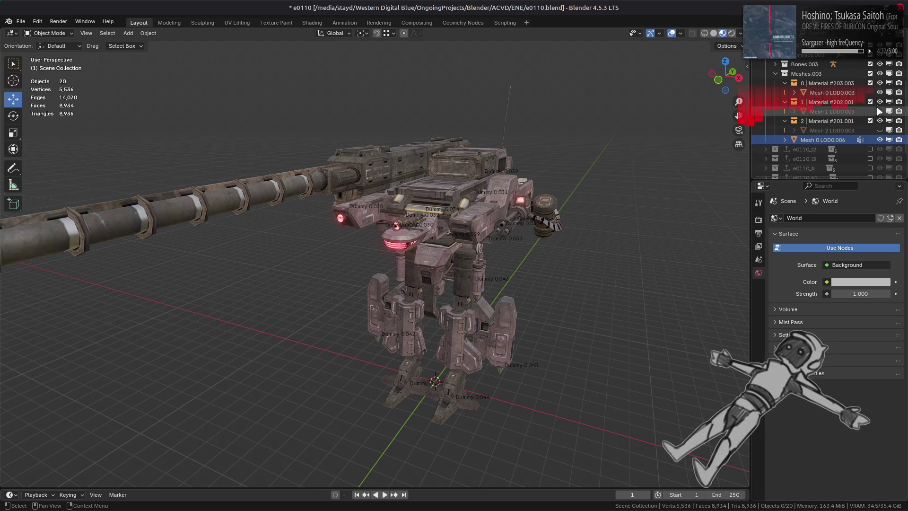
left_click(880, 92)
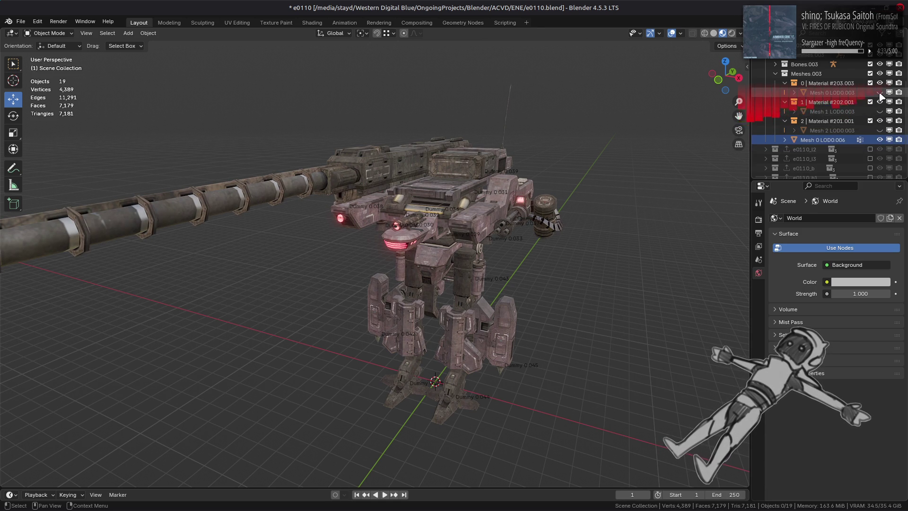
left_click(880, 55)
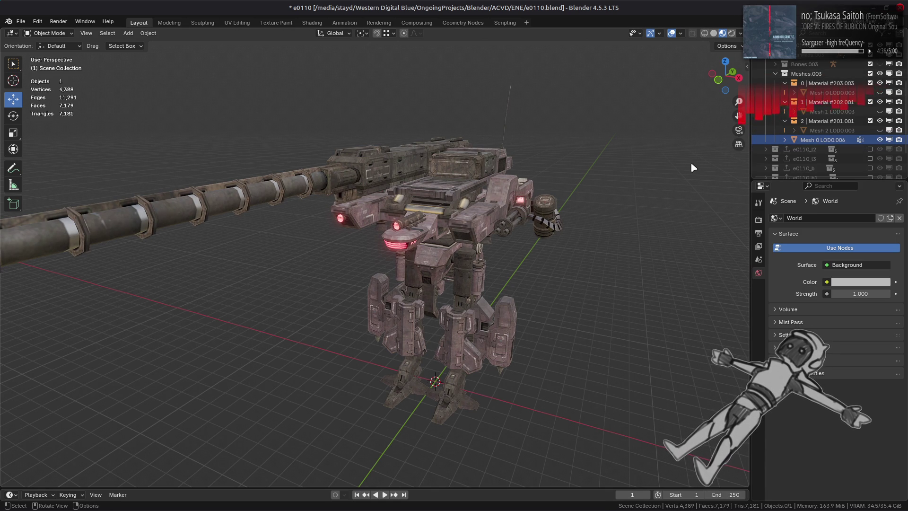
scroll(690, 161, "up", 4)
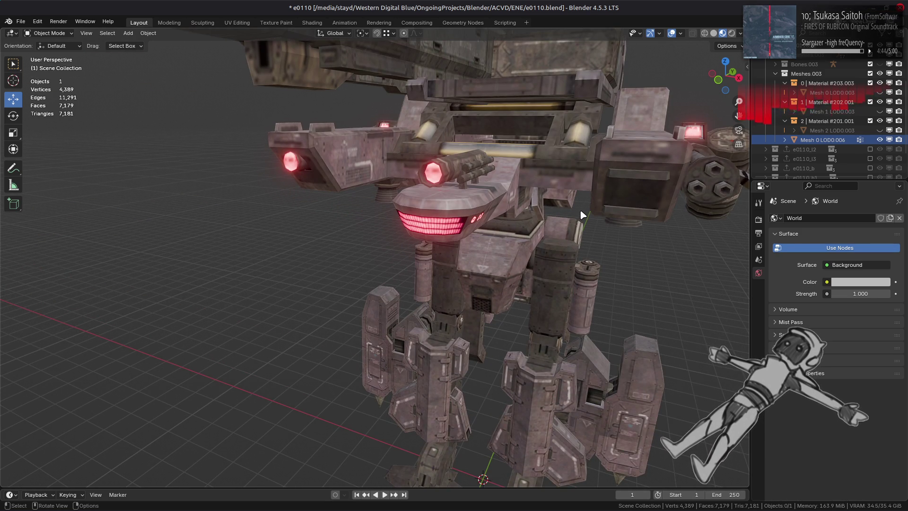
left_click(818, 142)
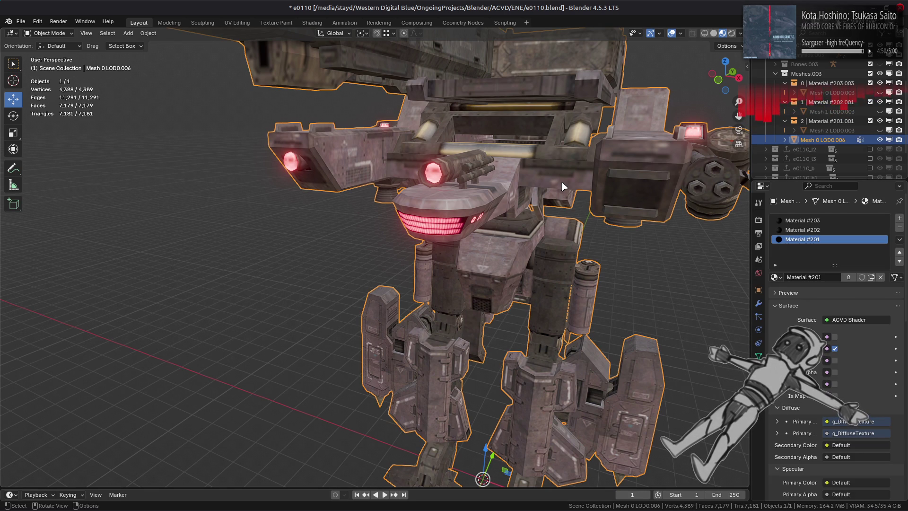
scroll(563, 187, "down", 5)
mouse_move(562, 187)
middle_mouse_down()
mouse_move(469, 209)
mouse_move(496, 204)
middle_mouse_up()
scroll(499, 204, "up", 8)
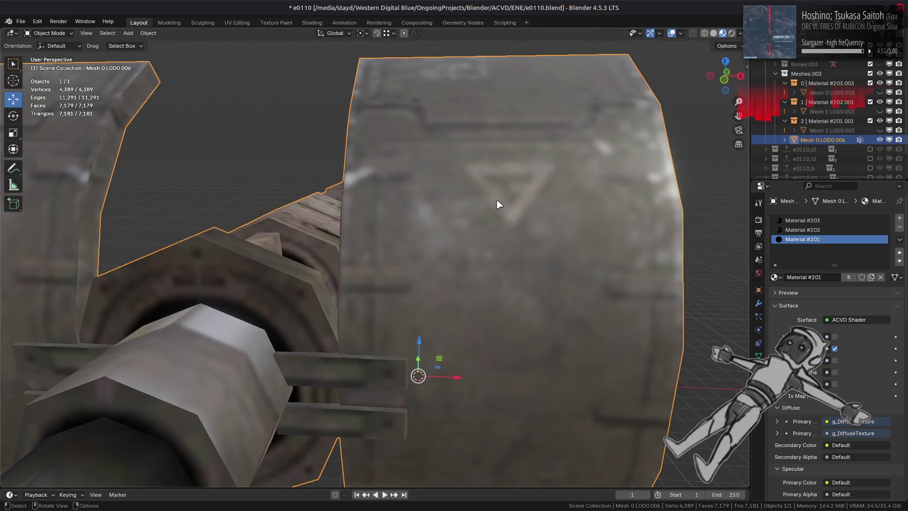
scroll(499, 204, "down", 7)
Step: Mirror the mech along X with Ctrl+M and enter Edit Mode
key("ctrl+m")
key("x")
key("Return")
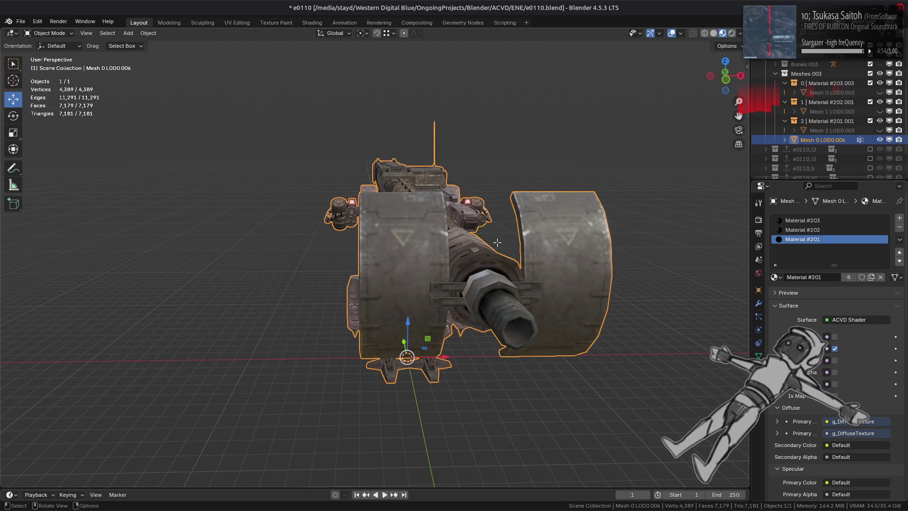
key("Tab")
Step: Select the two fins beside the cannon barrel with their linked geometry and delete those faces
scroll(445, 289, "up", 3)
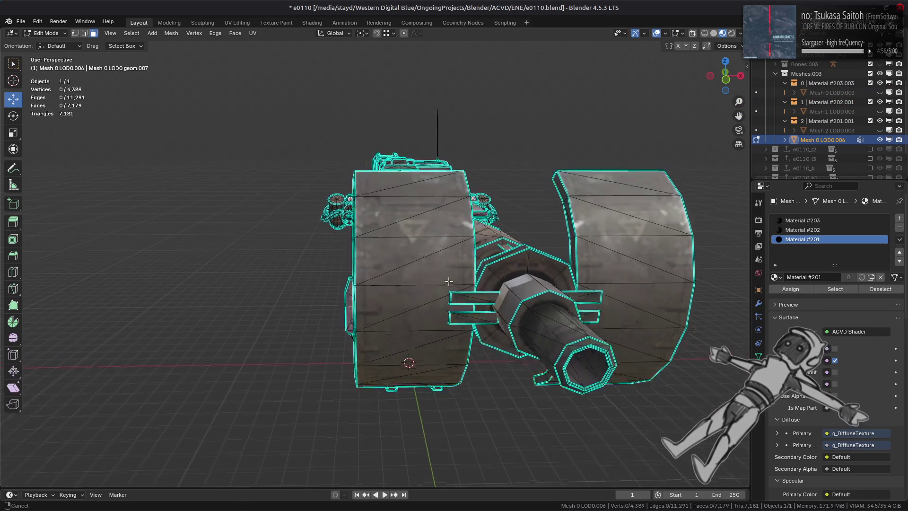
left_click(503, 308)
left_click(508, 335, "shift")
left_click(646, 300, "shift")
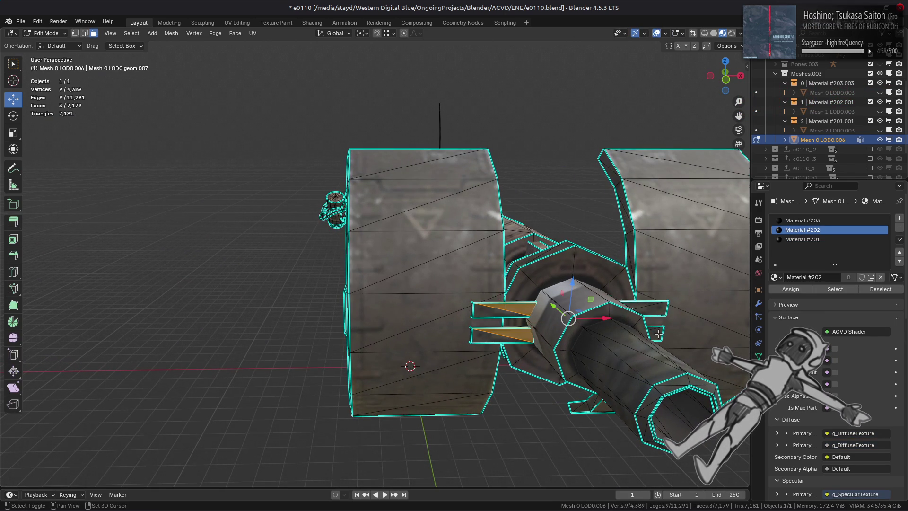
key("ctrl+l")
right_click(374, 376)
key("KP_Decimal")
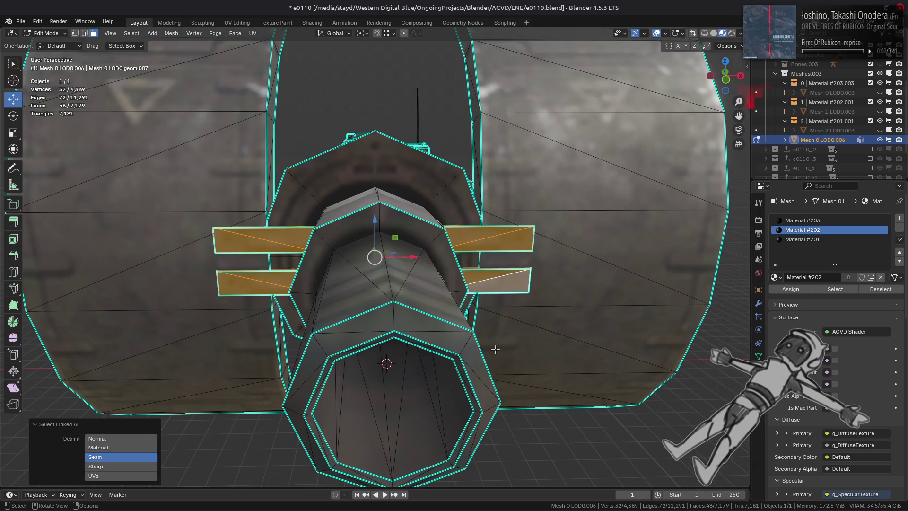
middle_click_drag(495, 349, 612, 318)
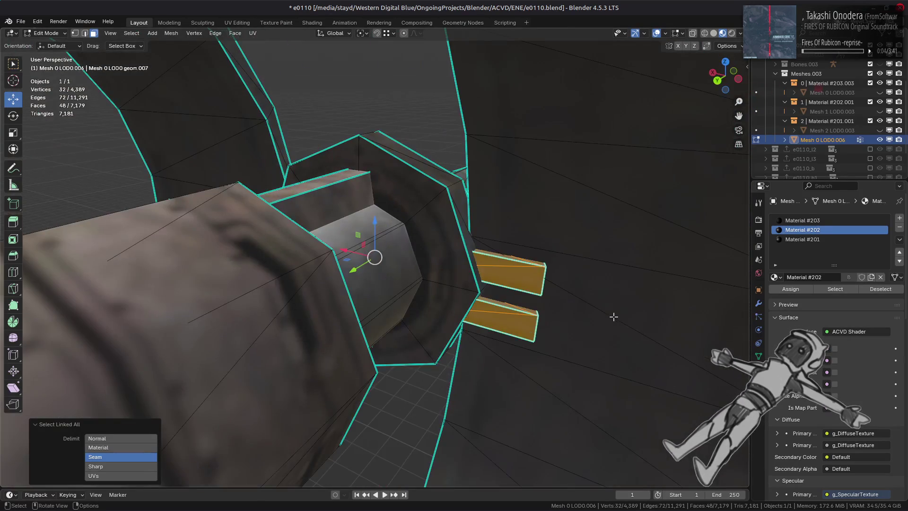
right_click(609, 407)
left_click(566, 497)
Step: Delete the antenna pole and its linked small raised pieces on the gun mount
scroll(411, 297, "down", 6)
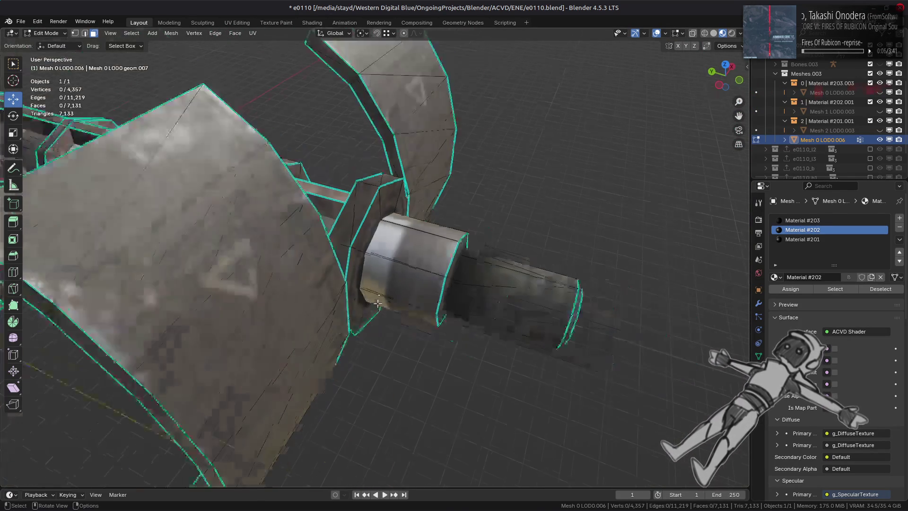
scroll(229, 265, "up", 4)
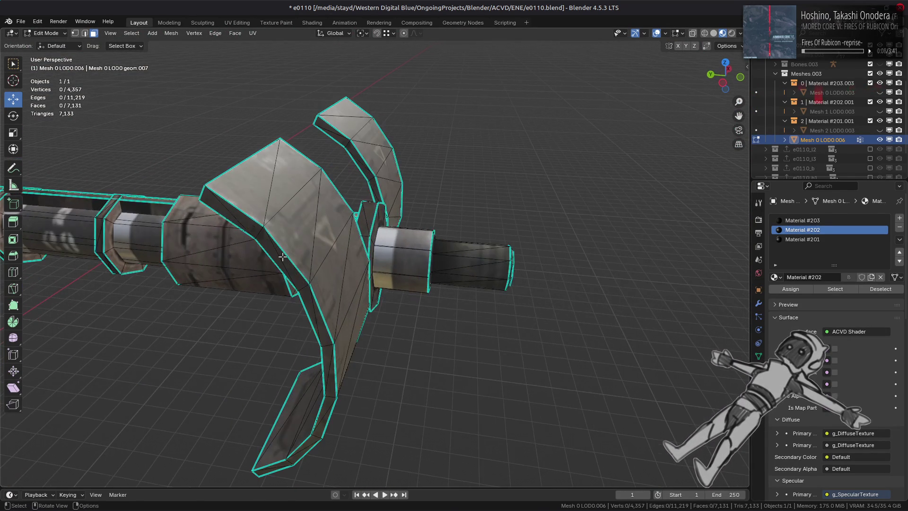
mouse_move(331, 227)
middle_mouse_down()
mouse_move(396, 208)
mouse_move(396, 195)
mouse_move(227, 265)
middle_mouse_up()
scroll(172, 285, "down", 5)
scroll(399, 265, "up", 3)
mouse_move(399, 265)
middle_mouse_down()
mouse_move(489, 269)
mouse_move(488, 230)
mouse_move(515, 284)
middle_mouse_up()
scroll(489, 269, "up", 4)
scroll(514, 284, "up", 2)
mouse_move(325, 306)
middle_mouse_down()
mouse_move(467, 304)
mouse_move(474, 315)
middle_mouse_up()
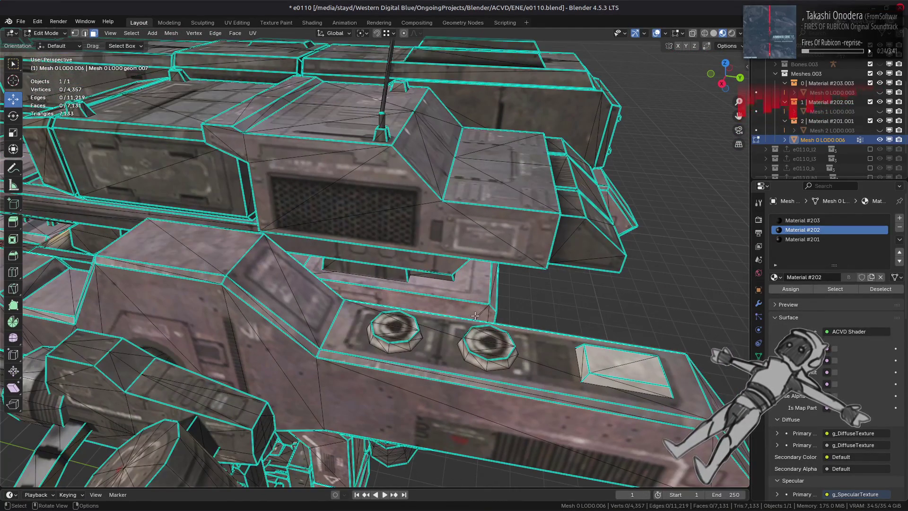
mouse_move(389, 207)
middle_mouse_down()
mouse_move(367, 296)
mouse_move(537, 284)
mouse_move(428, 268)
middle_mouse_up()
scroll(368, 297, "up", 3)
left_click(432, 230)
mouse_move(432, 230)
middle_mouse_down()
mouse_move(411, 338)
mouse_move(473, 289)
middle_mouse_up()
left_click(527, 272, "shift")
middle_click_drag(527, 272, 462, 223)
left_click(405, 192, "shift")
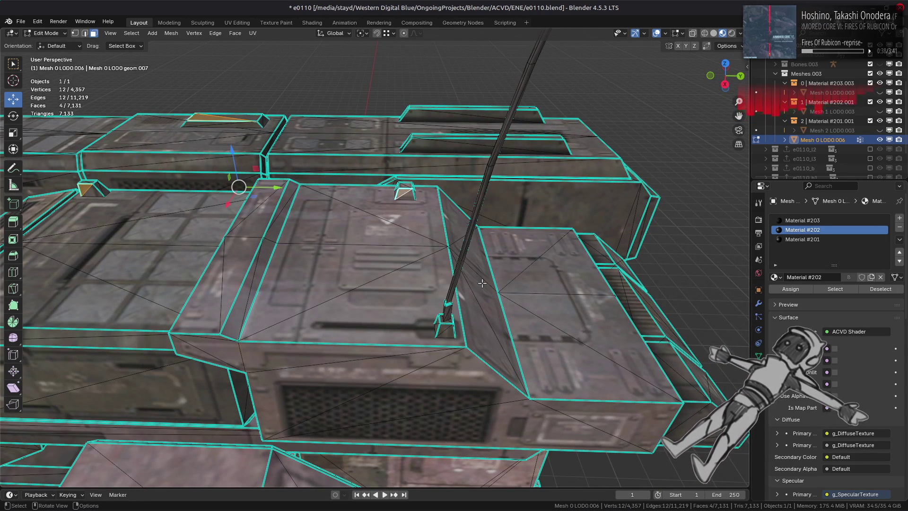
key("ctrl+l")
right_click(474, 313)
left_click(475, 313)
Step: Select the two hex bolts and several other small parts around the mech
mouse_move(578, 263)
middle_mouse_down()
mouse_move(561, 260)
mouse_move(529, 293)
mouse_move(254, 268)
middle_mouse_up()
scroll(530, 293, "down", 2)
left_click(460, 280)
left_click(553, 291, "shift")
left_click(255, 268, "shift")
left_click(275, 300, "shift")
mouse_move(276, 300)
middle_mouse_down()
mouse_move(299, 254)
mouse_move(359, 264)
middle_mouse_up()
left_click(393, 261, "shift")
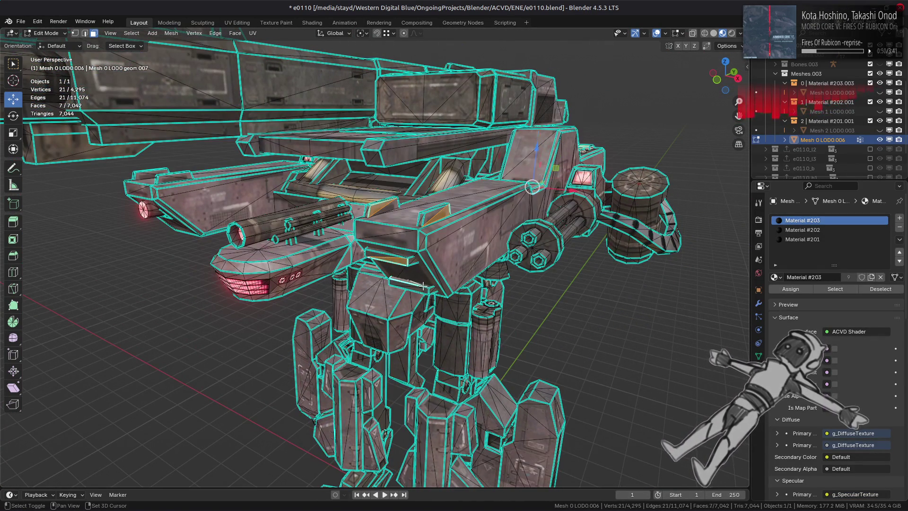
Step: Add the side plates and octagon tops, then delete the bolts, octagons and plates with linked geometry
left_click(223, 247, "shift")
middle_click_drag(222, 247, 547, 203)
left_click(547, 203, "shift")
left_click(447, 206, "shift")
mouse_move(447, 205)
middle_mouse_down()
mouse_move(337, 206)
mouse_move(404, 247)
middle_mouse_up()
left_click(333, 242, "shift")
left_click(266, 255, "shift")
left_click(107, 258, "shift")
key("ctrl+l")
right_click(356, 264)
left_click(356, 263)
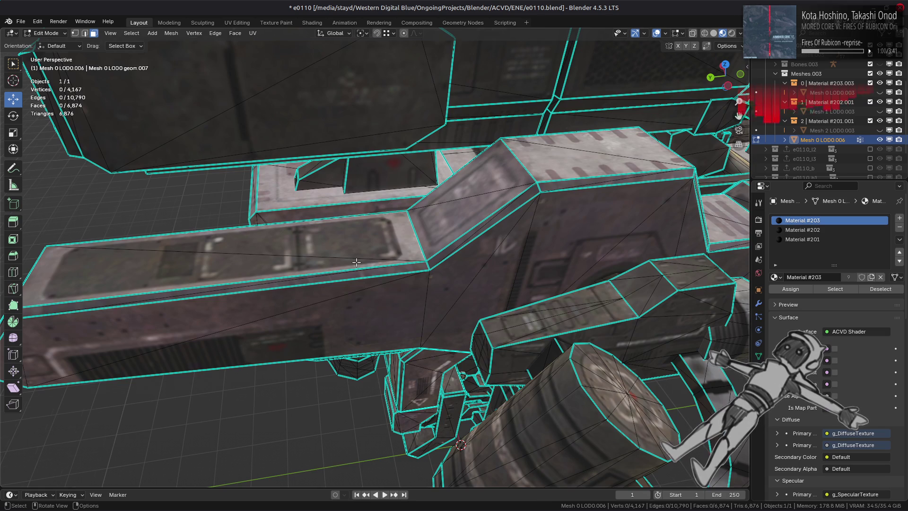
Step: Delete the two thin strips on top of the gun with their linked faces
scroll(502, 269, "down", 4)
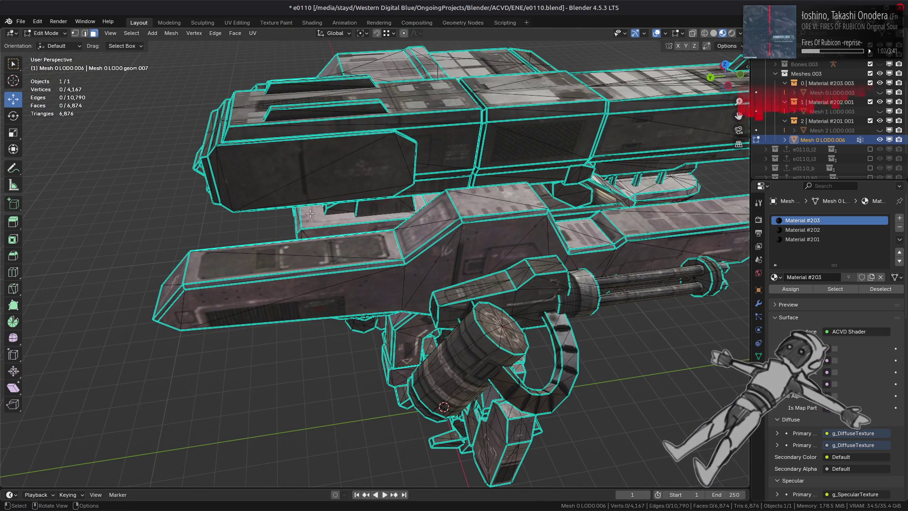
middle_click_drag(349, 217, 498, 294)
left_click(486, 294)
key("ctrl+l")
right_click(491, 330)
left_click(490, 327)
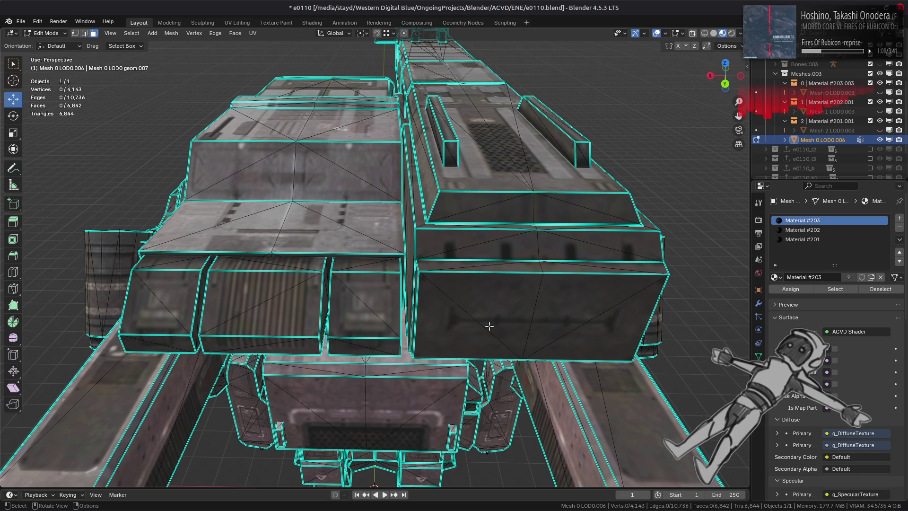
Step: Delete both narrow slot inserts inside the gun structure
mouse_move(433, 140)
middle_mouse_down()
mouse_move(418, 202)
mouse_move(490, 195)
mouse_move(499, 209)
mouse_move(447, 183)
mouse_move(437, 187)
middle_mouse_up()
scroll(490, 195, "down", 5)
scroll(504, 217, "up", 2)
scroll(504, 216, "up", 5)
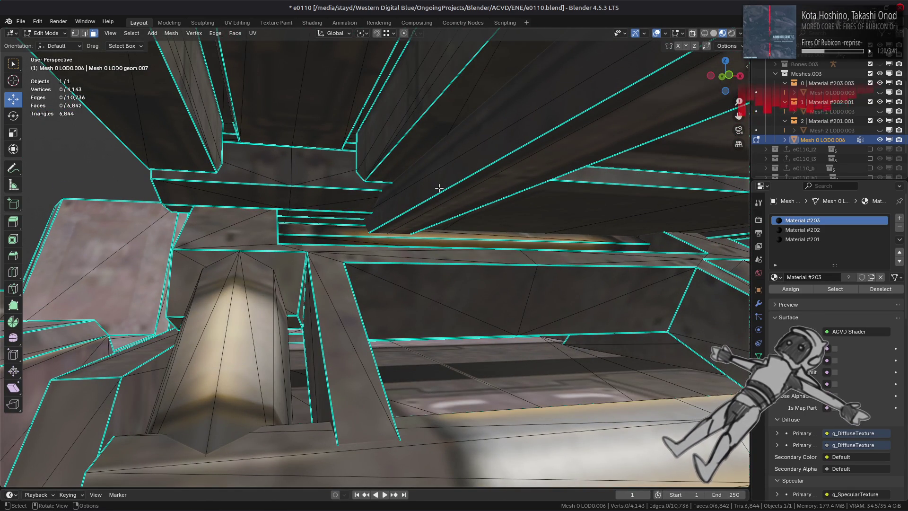
mouse_move(438, 187)
middle_mouse_down()
mouse_move(407, 205)
mouse_move(379, 200)
mouse_move(451, 214)
mouse_move(423, 236)
mouse_move(464, 265)
mouse_move(297, 266)
mouse_move(361, 254)
middle_mouse_up()
left_click(360, 254)
left_click(375, 257)
left_click(476, 278, "shift")
key("ctrl+l")
right_click(397, 281)
left_click(397, 282)
Step: Orbit around the gun to inspect the barrels and crates from above
mouse_move(397, 282)
middle_mouse_down()
mouse_move(320, 293)
mouse_move(410, 253)
mouse_move(439, 251)
middle_mouse_up()
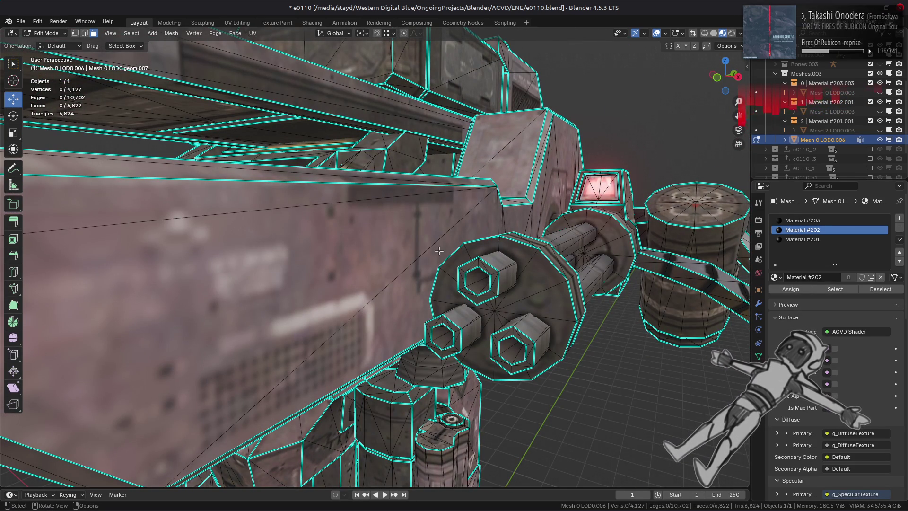
middle_click_drag(472, 256, 442, 258)
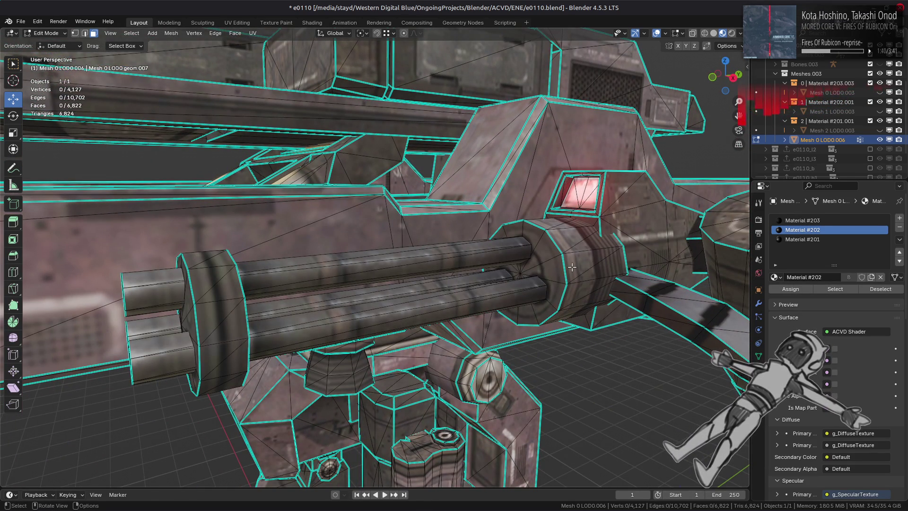
middle_click_drag(571, 267, 567, 274)
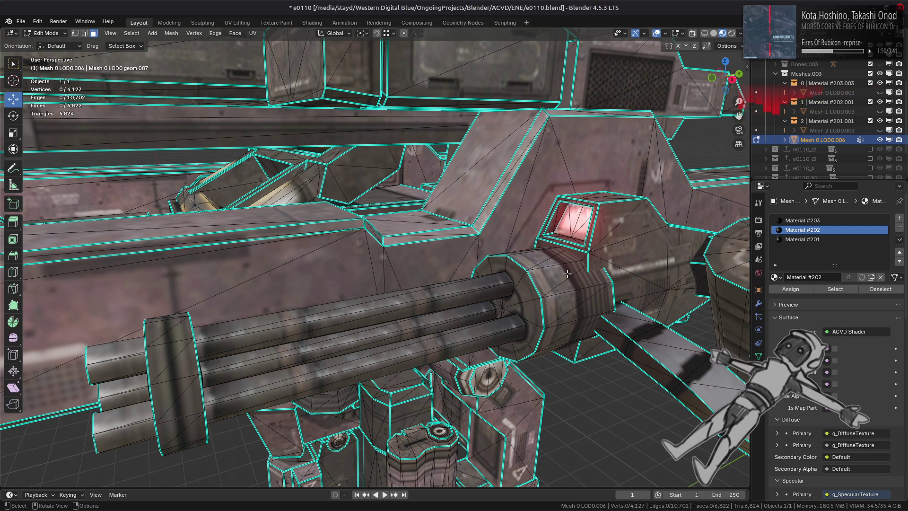
mouse_move(566, 273)
middle_mouse_down()
mouse_move(569, 283)
mouse_move(498, 237)
mouse_move(465, 255)
mouse_move(494, 266)
mouse_move(399, 229)
mouse_move(396, 290)
mouse_move(436, 290)
middle_mouse_up()
Step: Delete the small disc part and a small side part on the body box
left_click(399, 229)
key("l")
right_click(399, 288)
left_click(492, 466)
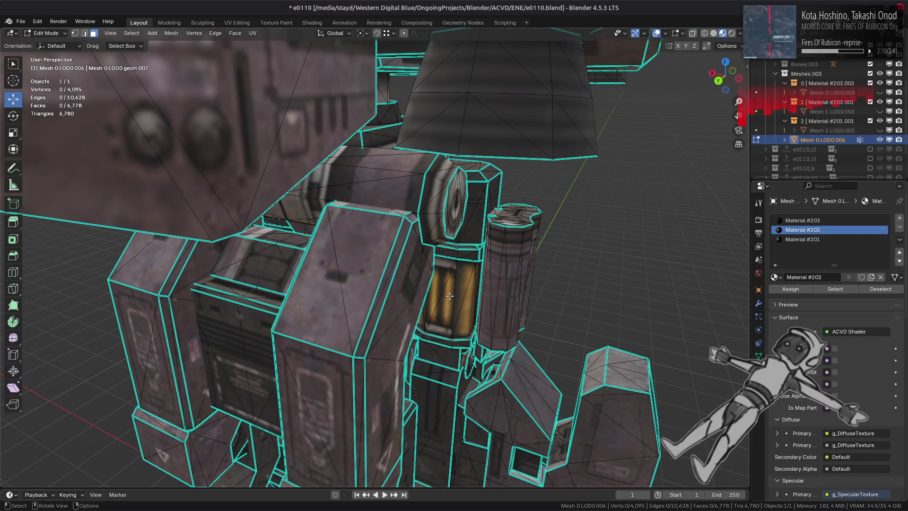
middle_click_drag(450, 295, 480, 208)
left_click(523, 119)
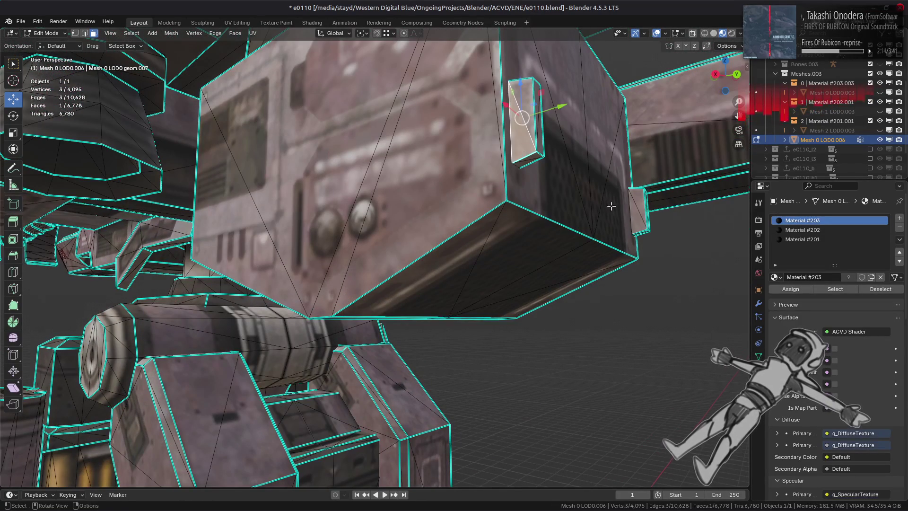
left_click(640, 207)
key("ctrl+l")
right_click(496, 196)
left_click(496, 196)
Step: Delete the two small raised blocks under the mech's upper section
mouse_move(496, 197)
middle_mouse_down()
mouse_move(406, 246)
mouse_move(412, 278)
middle_mouse_up()
mouse_move(386, 227)
middle_mouse_down()
mouse_move(373, 236)
mouse_move(390, 263)
middle_mouse_up()
left_click(467, 321)
left_click(288, 312, "shift")
key("ctrl+l")
mouse_move(378, 307)
middle_mouse_down()
mouse_move(348, 342)
mouse_move(445, 329)
middle_mouse_up()
right_click(449, 326)
left_click(449, 325)
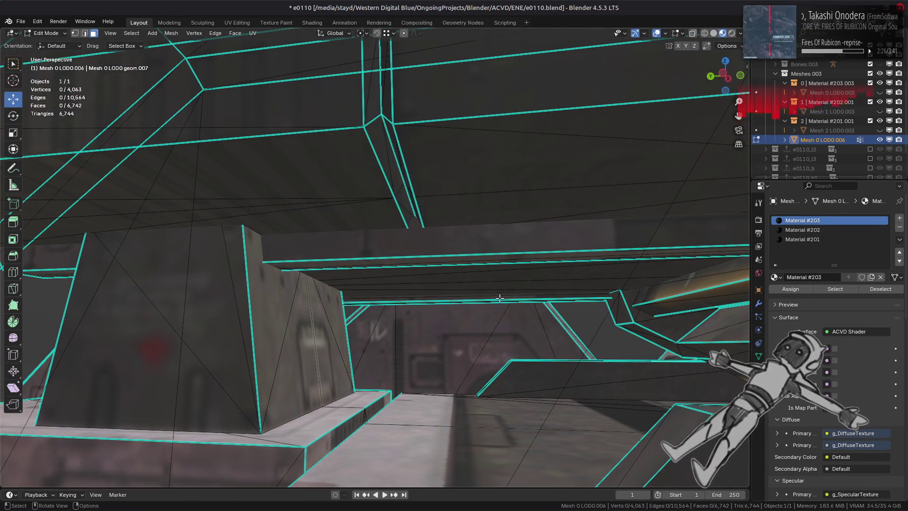
Step: Delete the inset faces on top of the cannon, leaving holes
mouse_move(499, 298)
middle_mouse_down()
mouse_move(588, 318)
mouse_move(345, 299)
mouse_move(422, 312)
mouse_move(385, 312)
mouse_move(453, 295)
mouse_move(370, 237)
mouse_move(298, 209)
middle_mouse_up()
left_click(303, 212)
scroll(298, 208, "down", 5)
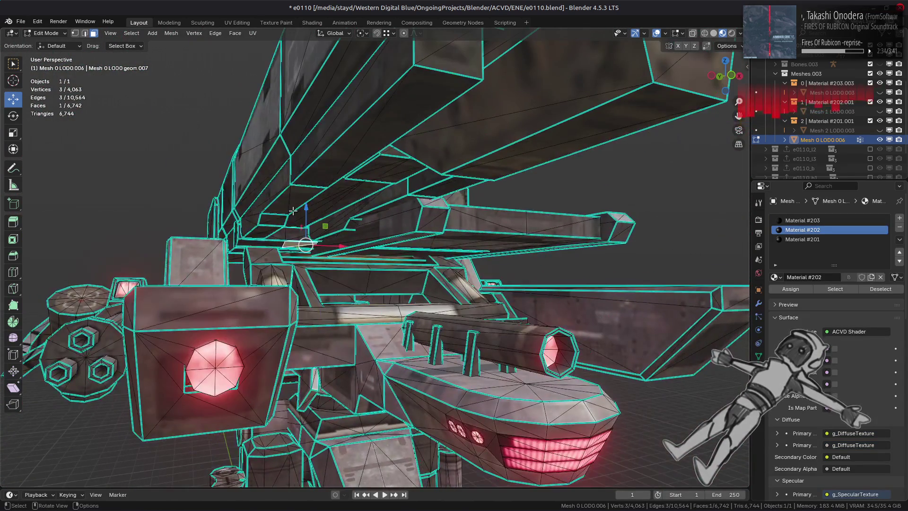
scroll(293, 211, "down", 3)
mouse_move(293, 210)
middle_mouse_down()
mouse_move(324, 213)
mouse_move(346, 238)
mouse_move(379, 246)
mouse_move(405, 278)
mouse_move(430, 266)
middle_mouse_up()
key("alt+a")
scroll(360, 222, "up", 4)
key("ctrl+l")
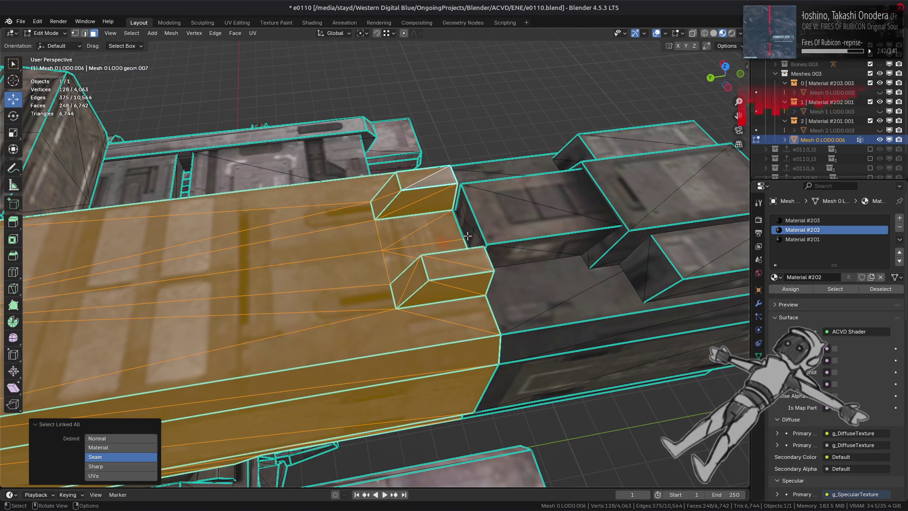
key("alt+a")
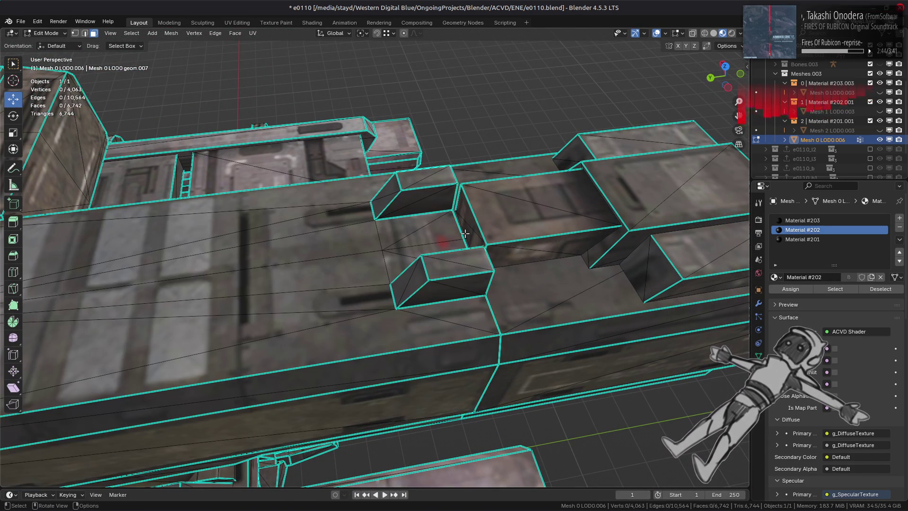
left_click(423, 179, "shift")
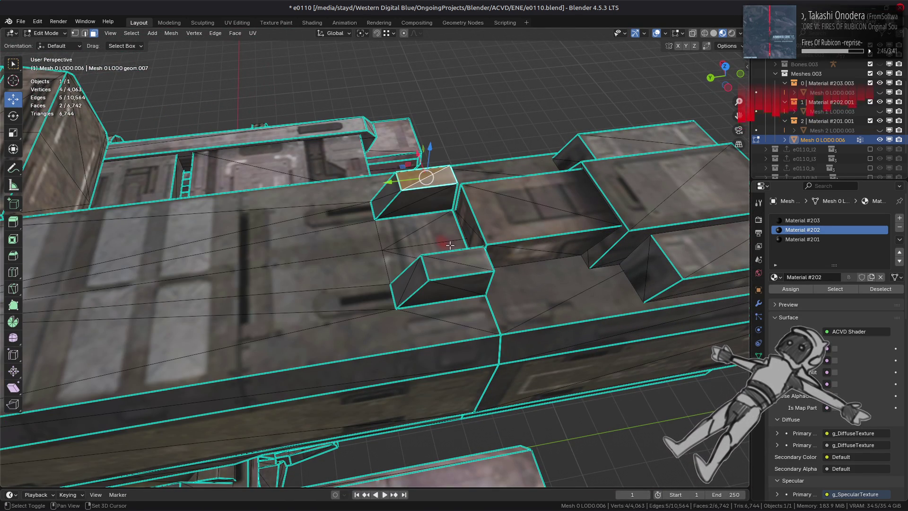
right_click(436, 270)
left_click(437, 274)
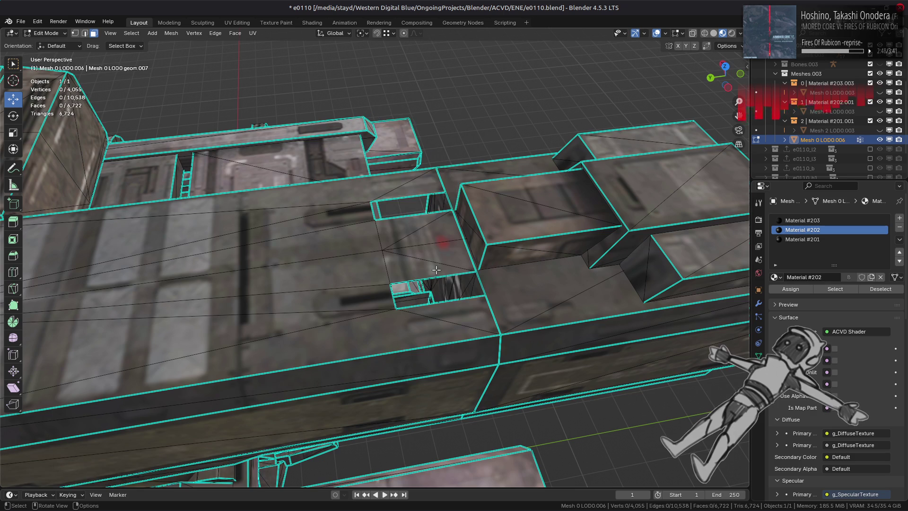
Step: Select the whole cannon housing and hide everything else
key("3")
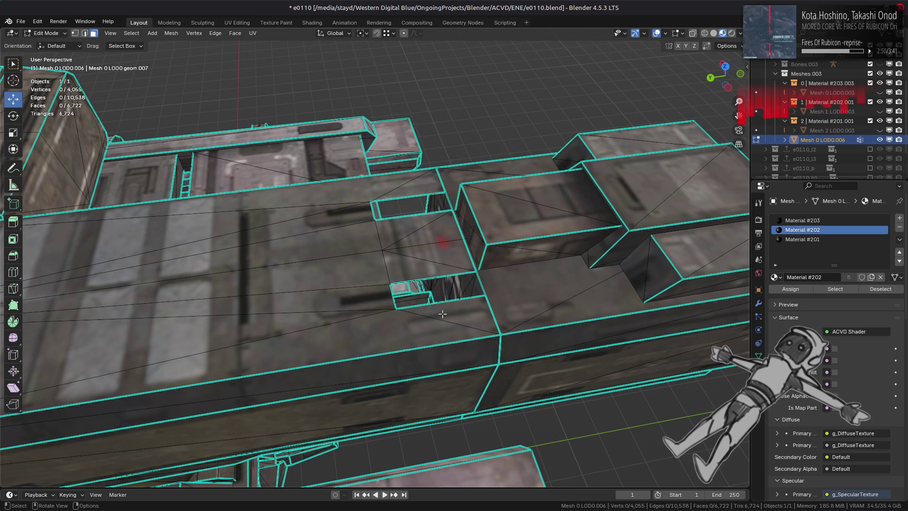
left_click(437, 308)
key("ctrl+l")
key("shift+h")
mouse_move(437, 307)
middle_mouse_down()
mouse_move(318, 285)
mouse_move(425, 312)
mouse_move(350, 331)
mouse_move(384, 264)
middle_mouse_up()
Step: Fill the strip hole on the housing by selecting its boundary edge loop
key("alt+a")
key("2")
left_click(444, 251, "alt")
key("f")
scroll(452, 248, "up", 5)
Step: Delete the fill face and extrude edges, snapping them onto the corner to close the strip's gaps
key("x")
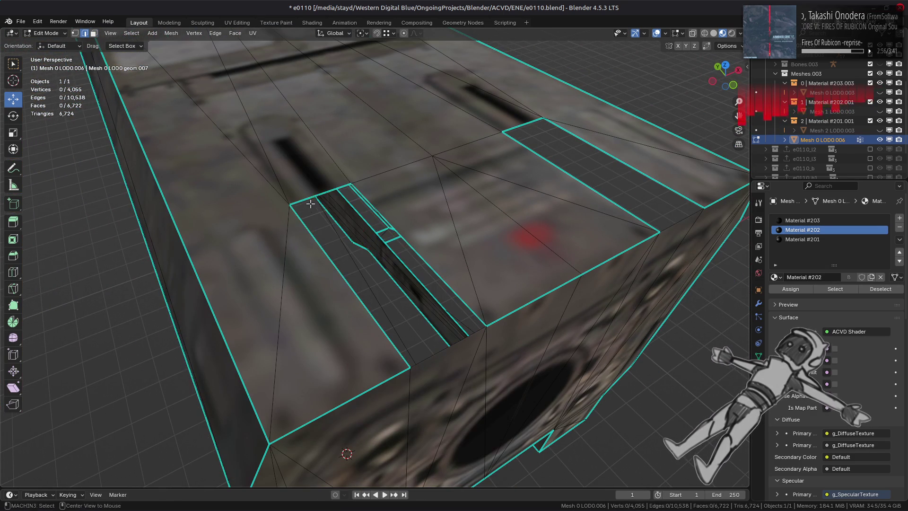
key("n")
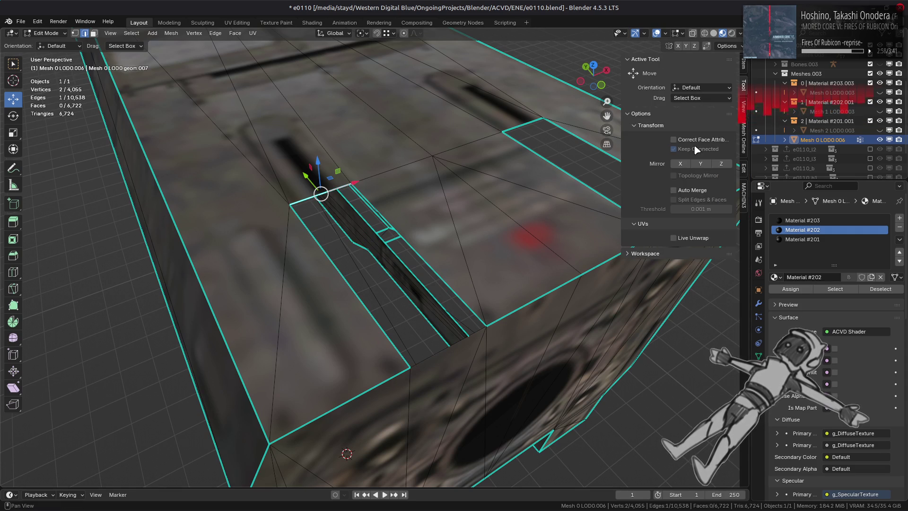
scroll(385, 216, "down", 8)
key("n")
key("e")
left_click(428, 299)
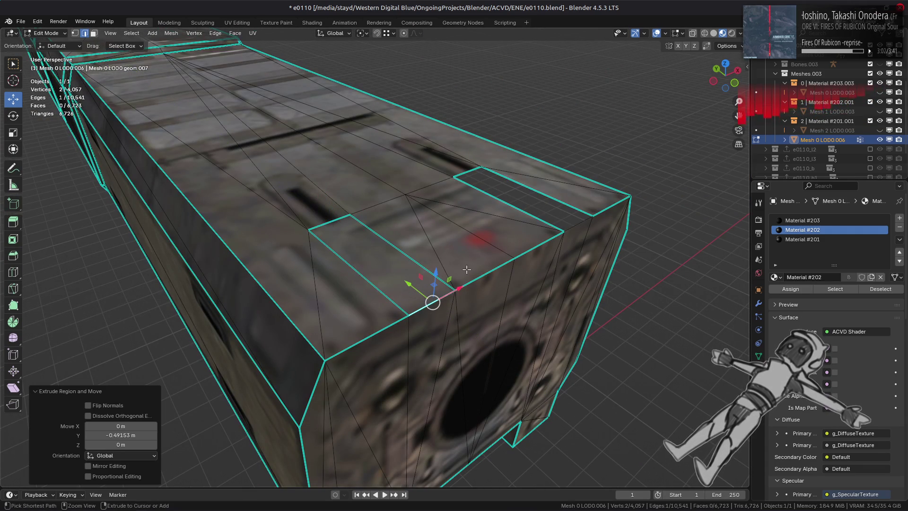
left_click(468, 172)
key("e")
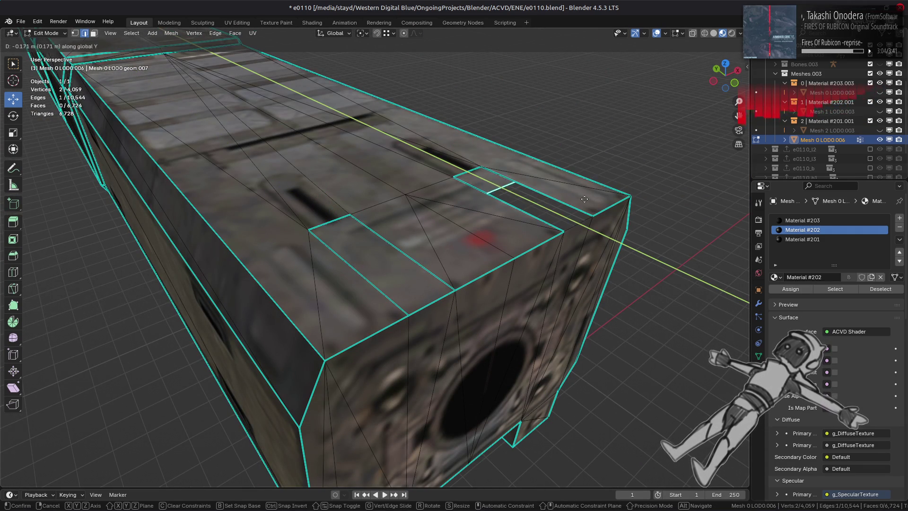
left_click(593, 213)
Step: Select the top strip faces, their two triangles and the front faces along the shortest path
key("3")
left_click(375, 305)
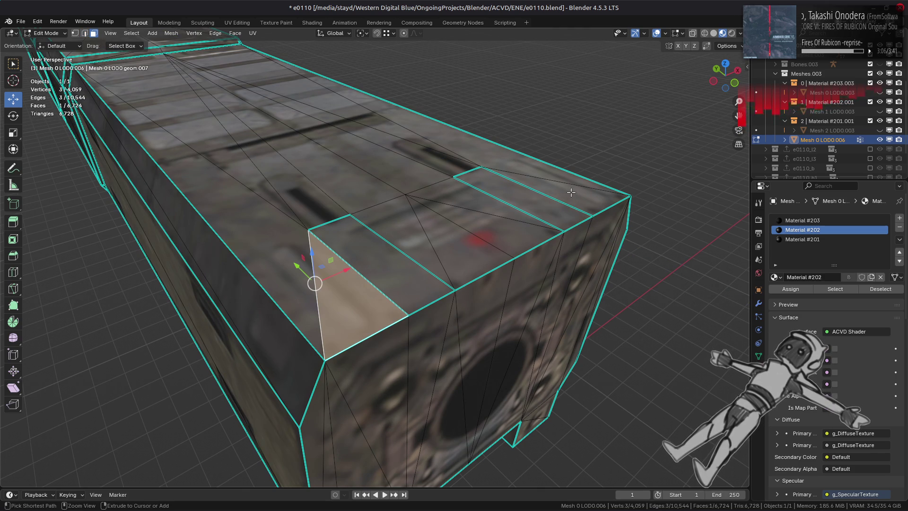
left_click(386, 256)
left_click(534, 194, "shift")
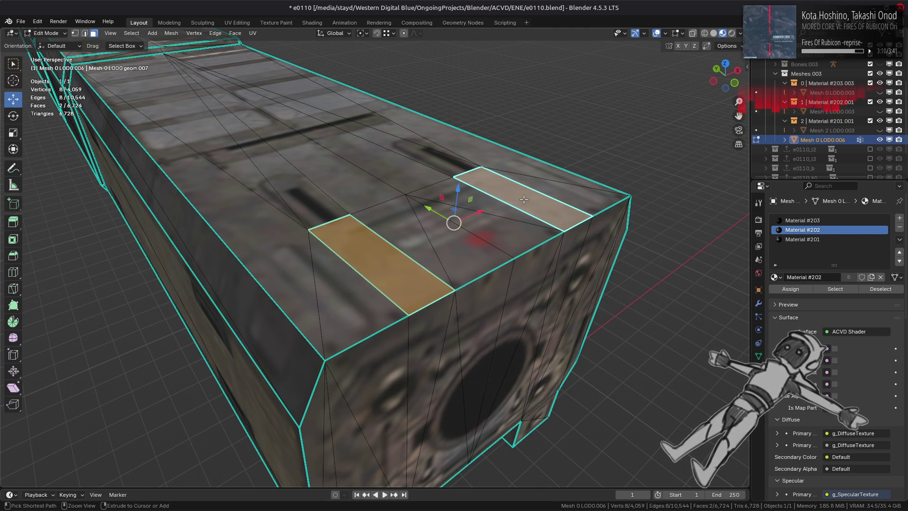
key("ctrl+KP_Add")
left_click(504, 225, "shift")
left_click(463, 250, "shift")
mouse_move(463, 250)
middle_mouse_down()
mouse_move(303, 354)
mouse_move(351, 333)
middle_mouse_up()
left_click(283, 341, "ctrl")
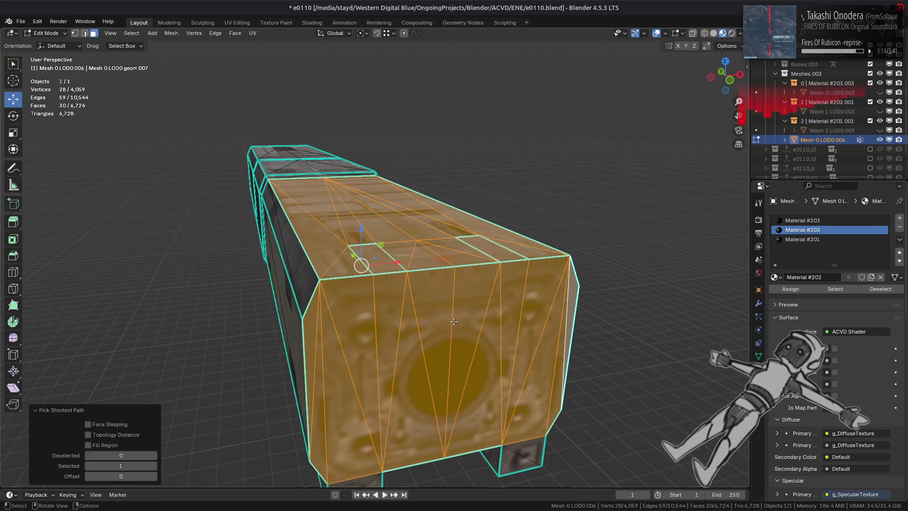
Step: Merge the selection's overlapping vertices By Distance, adjusting the merge distance
key("1")
right_click(351, 333)
mouse_move(356, 462)
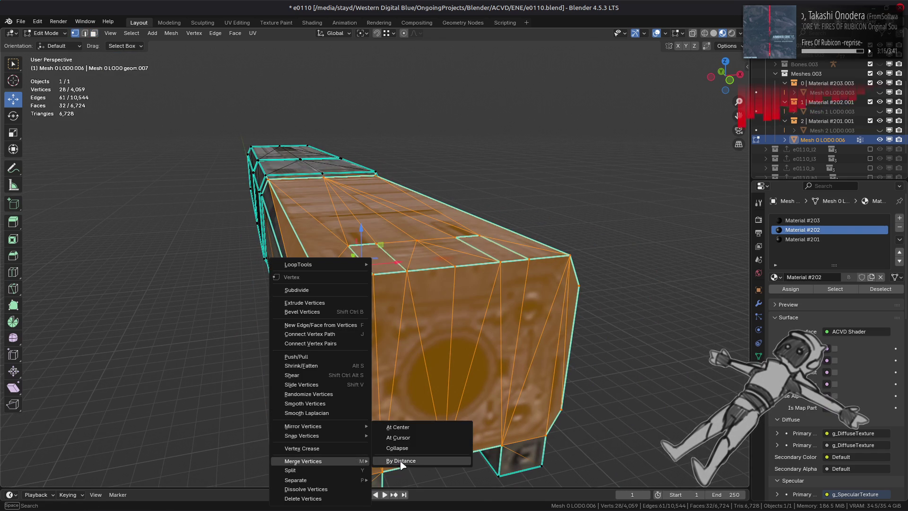
left_click(400, 467)
left_click(106, 452)
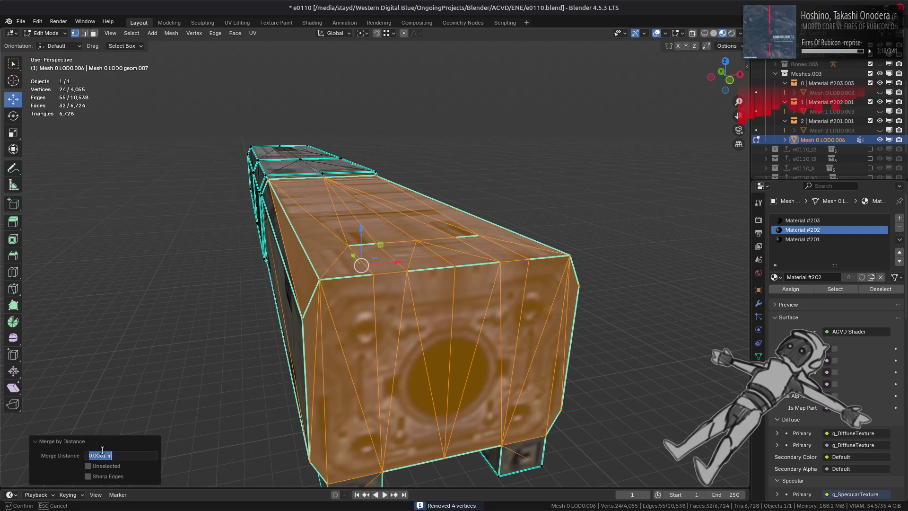
key("Return")
Step: Mark the two boundary edges on the top face as sharp
middle_click_drag(331, 283, 379, 255)
key("2")
left_click(399, 294)
left_click(586, 271, "shift")
right_click(388, 305)
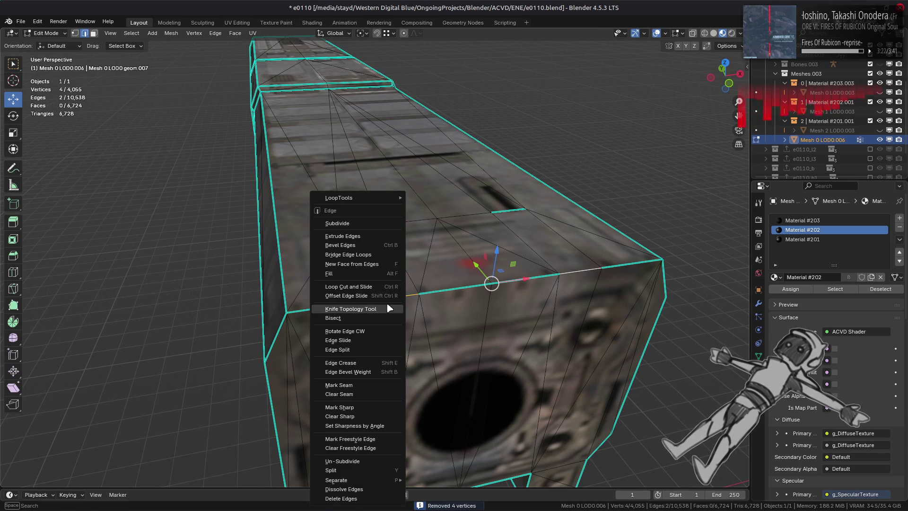
left_click(371, 413)
Step: Try dissolving the two strip faces' vertices, then the faces themselves, undoing both
middle_click_drag(383, 262, 378, 266)
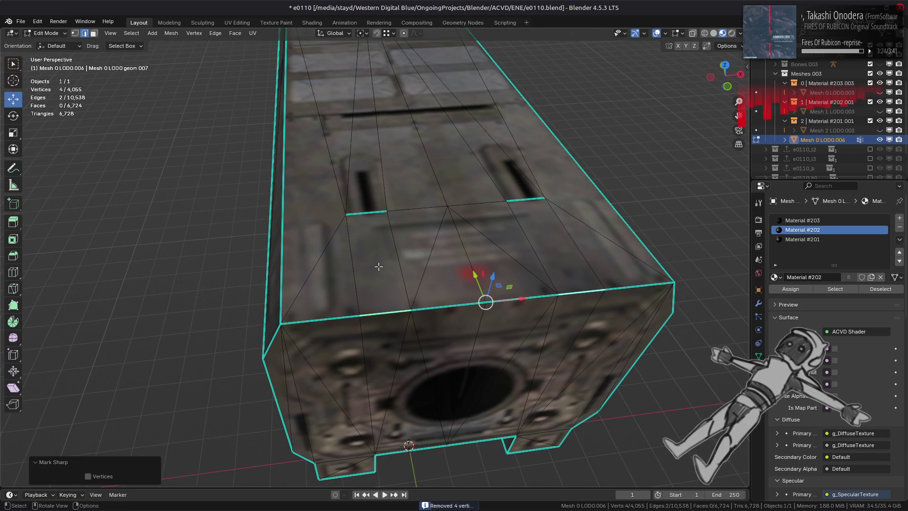
key("3")
left_click(372, 243)
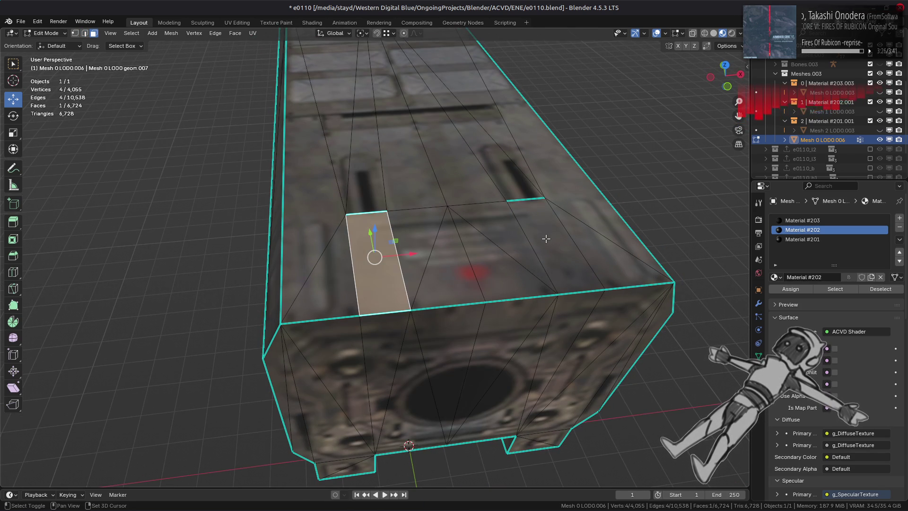
left_click(545, 238, "shift")
key("1")
right_click(324, 280)
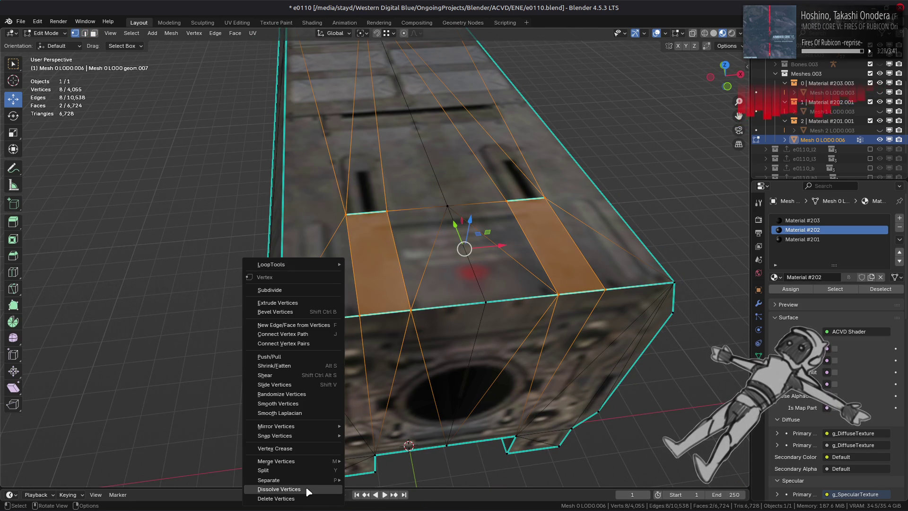
left_click(308, 490)
key("ctrl+z")
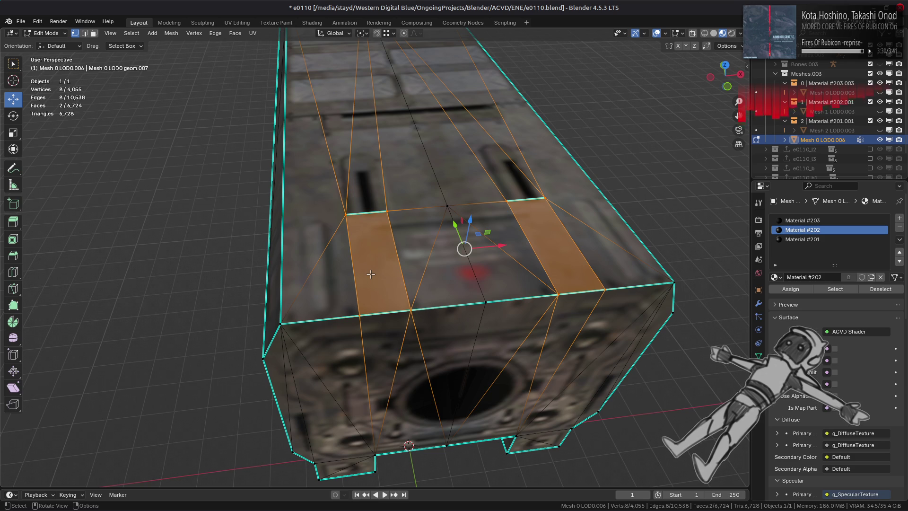
key("3")
right_click(245, 303)
left_click(266, 487)
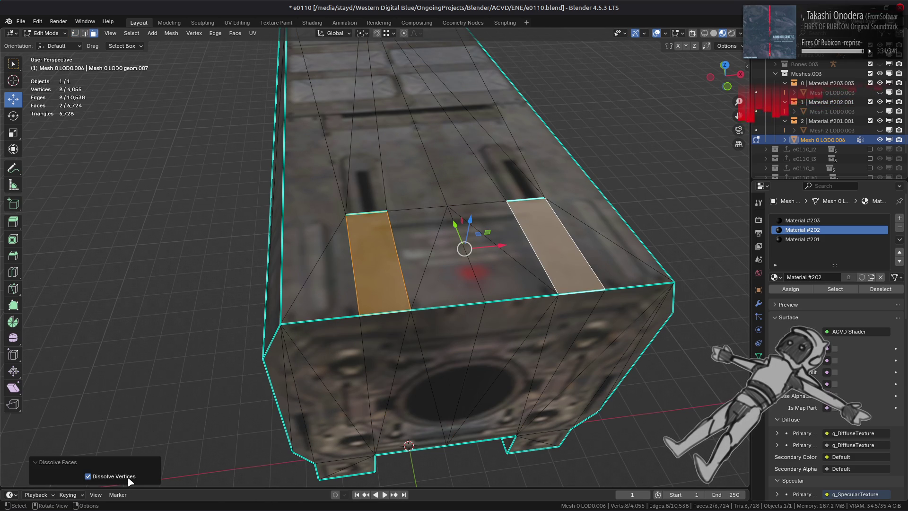
key("ctrl+z")
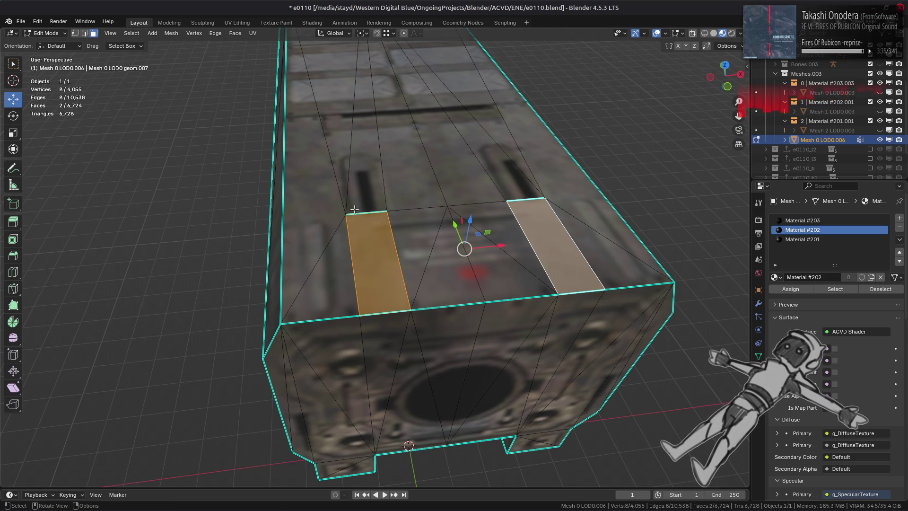
Step: Dissolve the two stray vertices at the strip's corner, then switch to Solid shading
key("1")
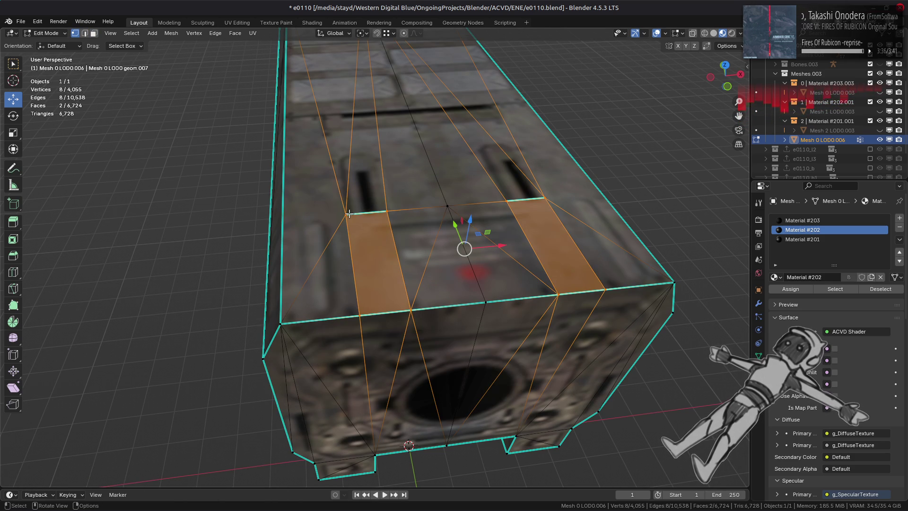
left_click(348, 213)
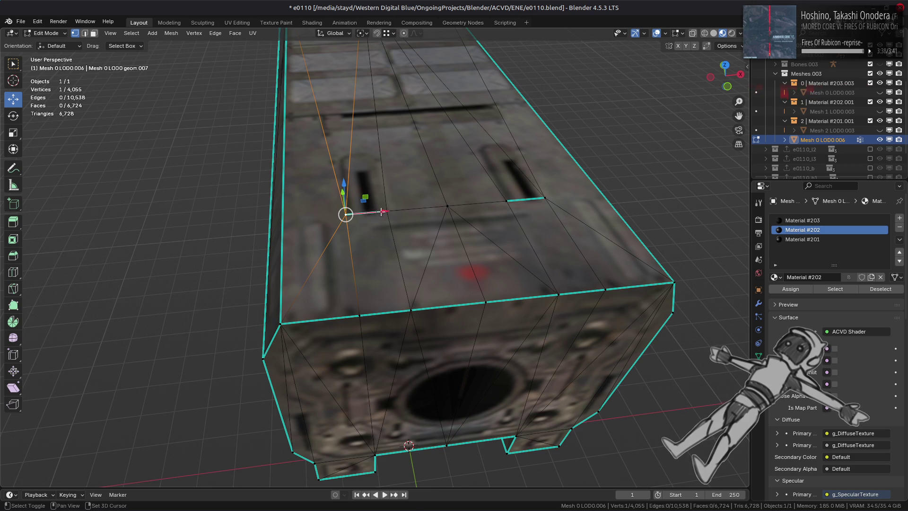
left_click(386, 211, "shift")
right_click(403, 382)
left_click(406, 490)
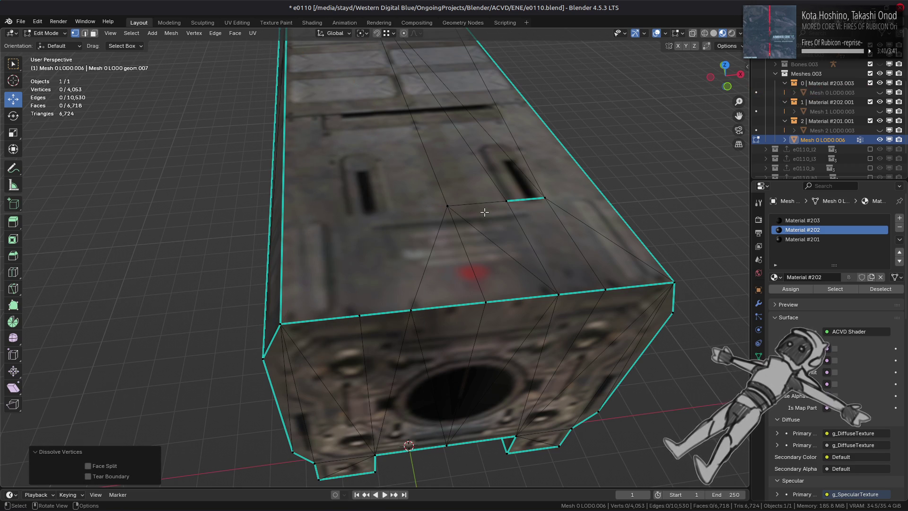
key("ctrl+z")
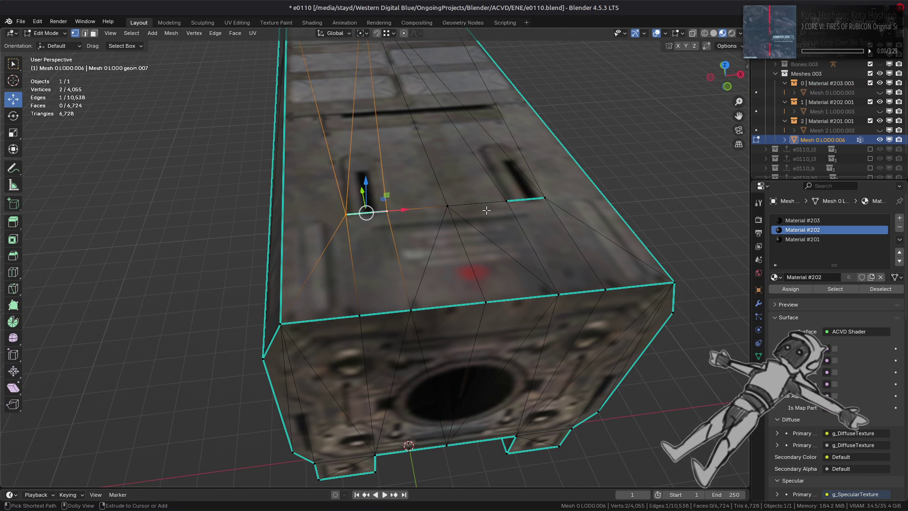
key("ctrl+shift+z")
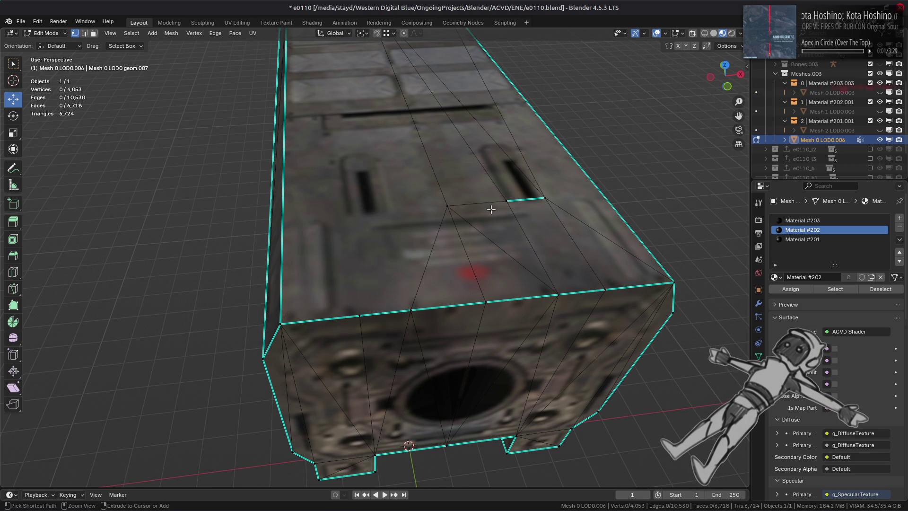
middle_click_drag(487, 209, 492, 172)
left_click(713, 34)
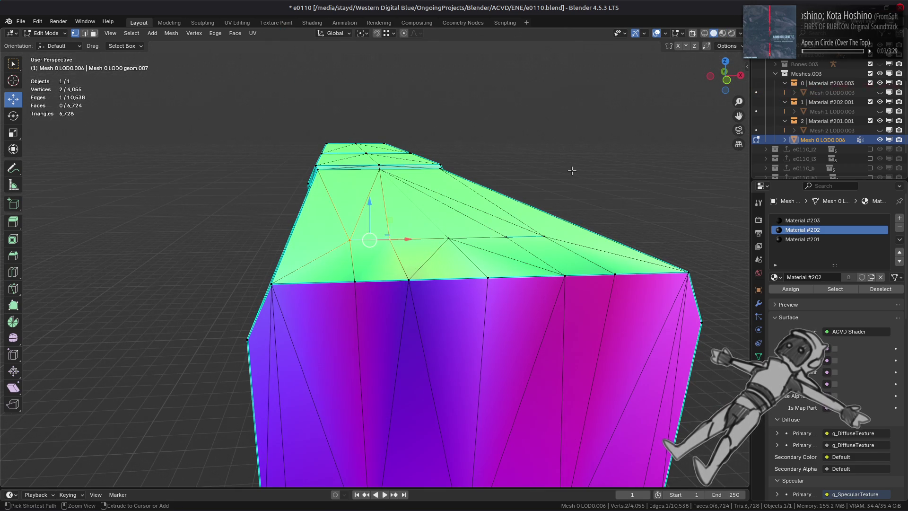
Step: Add a Weighted Normal modifier using Corner Angle weighting with Keep Sharp, then resume Edit Mode
left_click(758, 303)
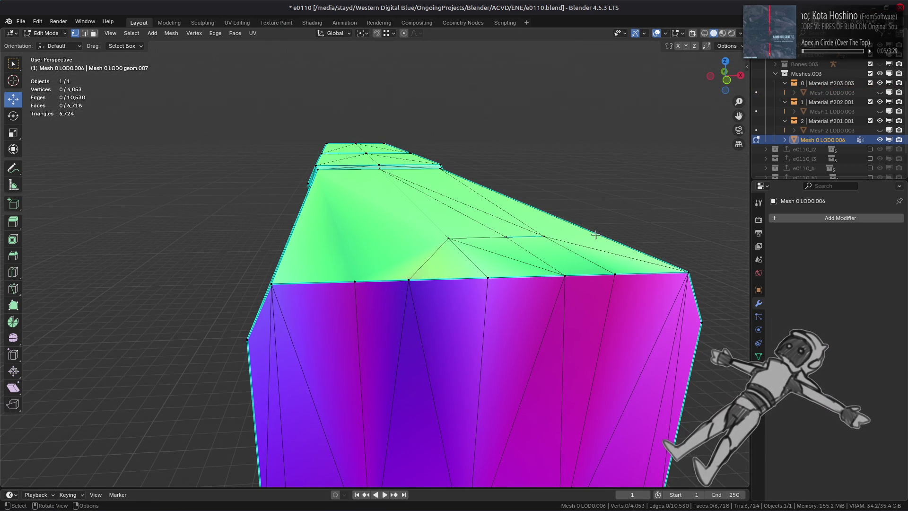
key("Tab")
left_click(780, 217)
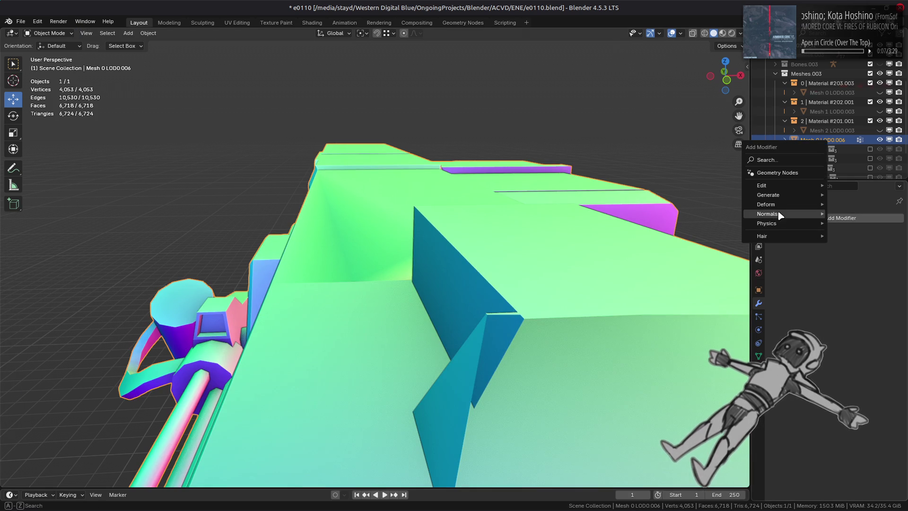
mouse_move(780, 214)
left_click(735, 224)
left_click(841, 305)
left_click(856, 269)
left_click(846, 277)
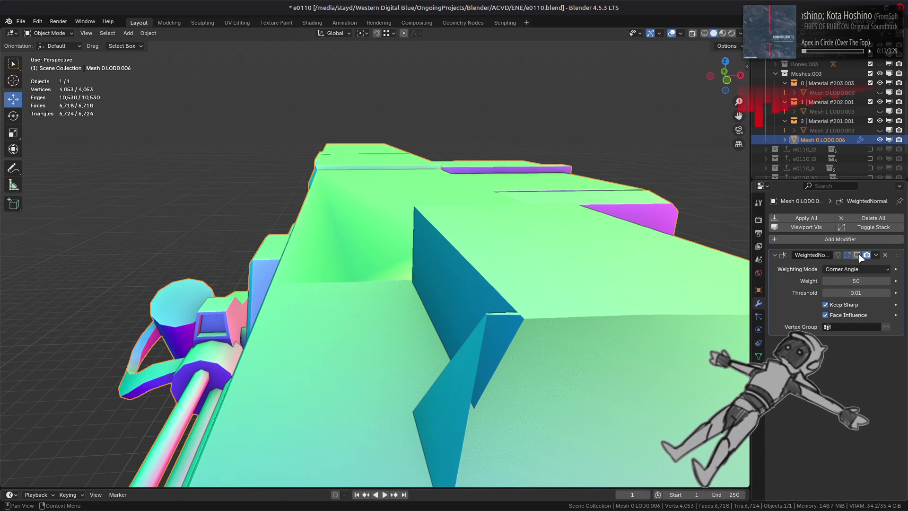
left_click(722, 33)
key("Tab")
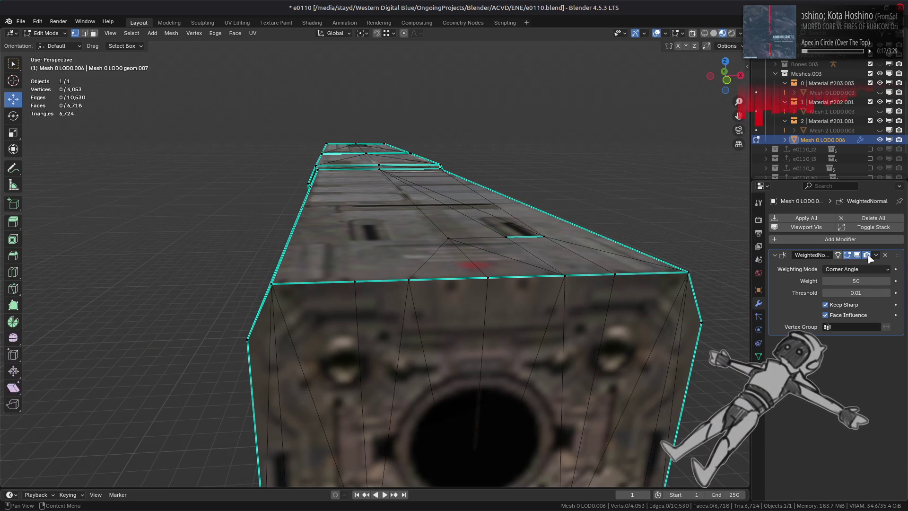
Step: Dissolve the two stray vertices on the box's top surface
middle_click_drag(509, 284, 511, 309)
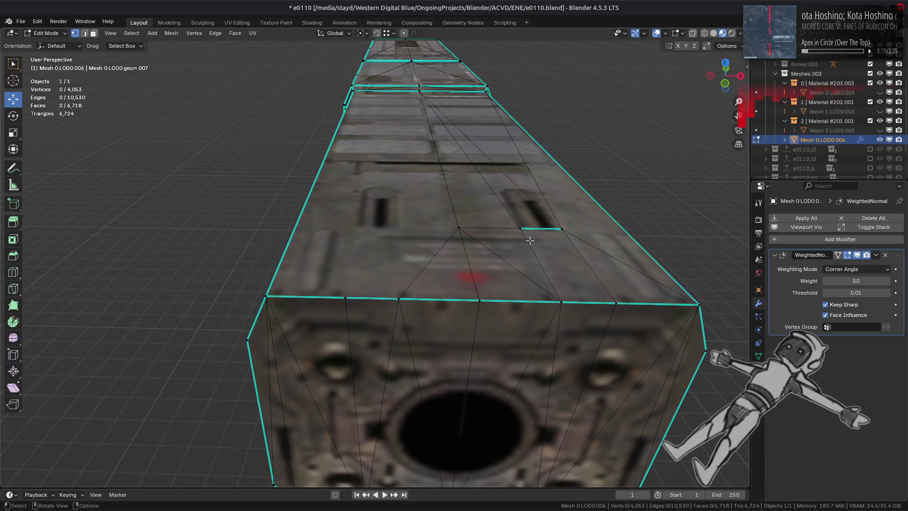
key("1")
right_click(399, 279)
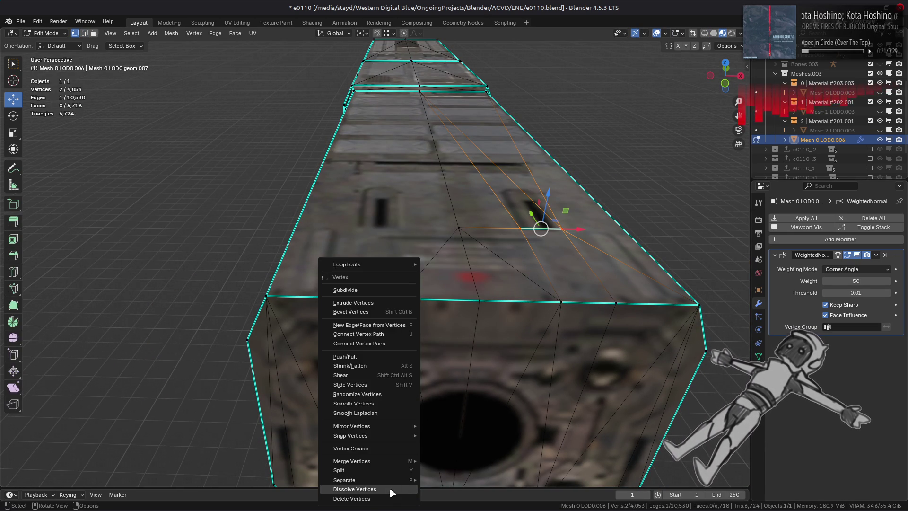
left_click(392, 487)
mouse_move(453, 271)
middle_mouse_down("shift")
mouse_move(391, 290)
mouse_move(397, 370)
mouse_move(401, 222)
mouse_move(408, 240)
middle_mouse_up("shift")
Step: Select four faces on the underside of the end box
key("l")
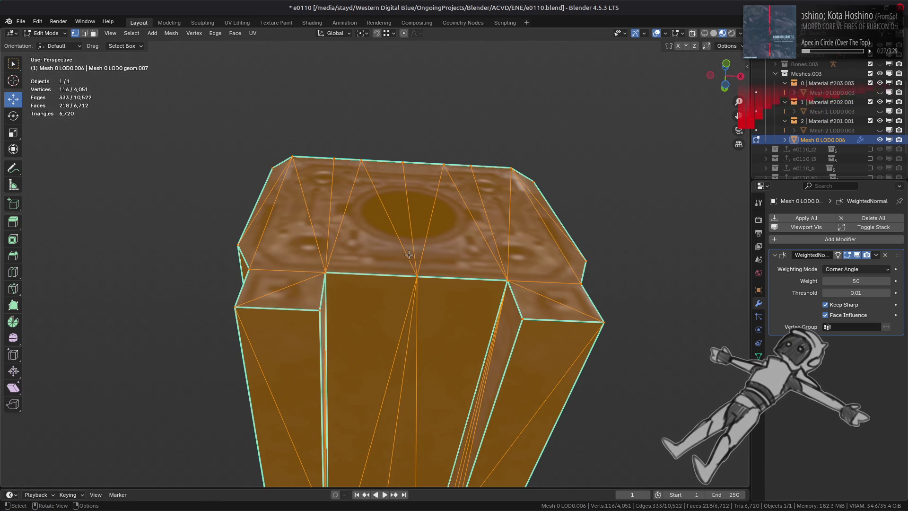
middle_click_drag(408, 255, 425, 285)
middle_click_drag(370, 340, 411, 330)
key("alt+a")
key("3")
left_click(265, 353)
left_click(433, 360, "shift")
middle_click_drag(433, 360, 449, 360)
left_click(450, 361, "shift")
left_click(456, 356, "shift")
Step: Select linked flat faces, try Beautify Faces and undo it, then deselect all
key("q")
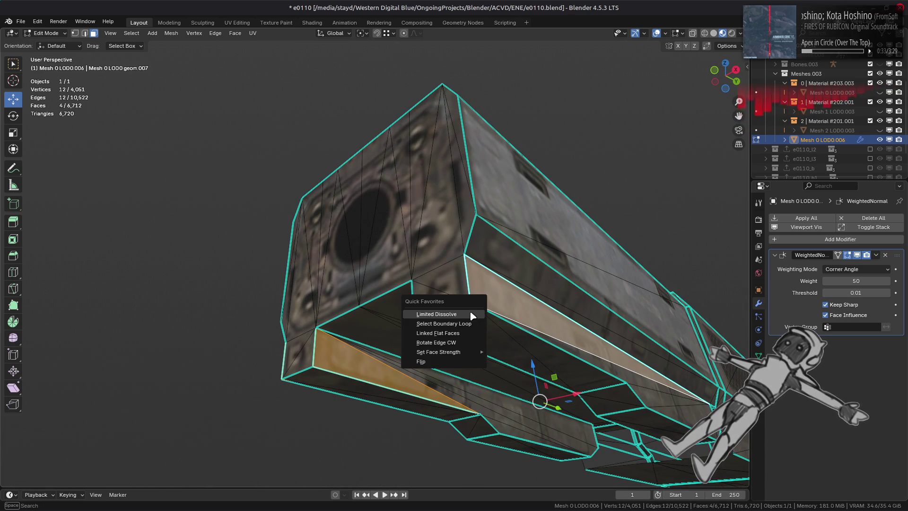
left_click(436, 333)
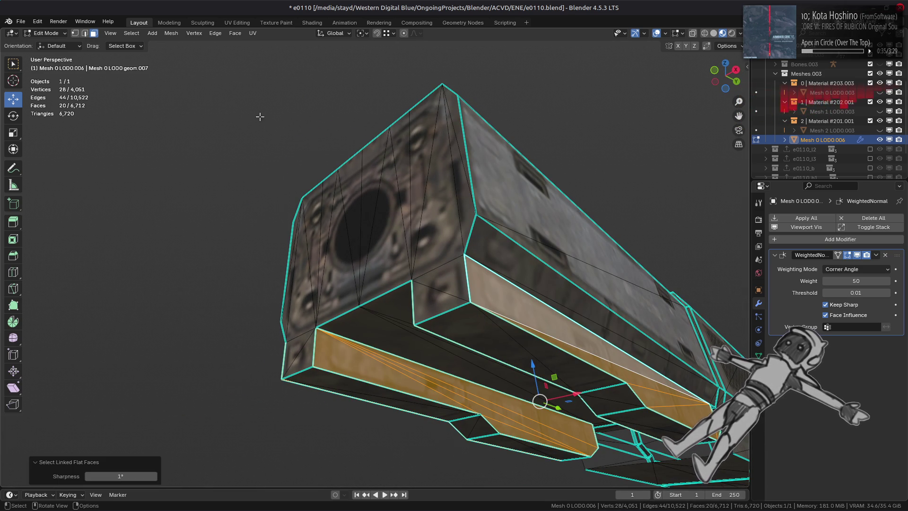
left_click(236, 35)
left_click(278, 155)
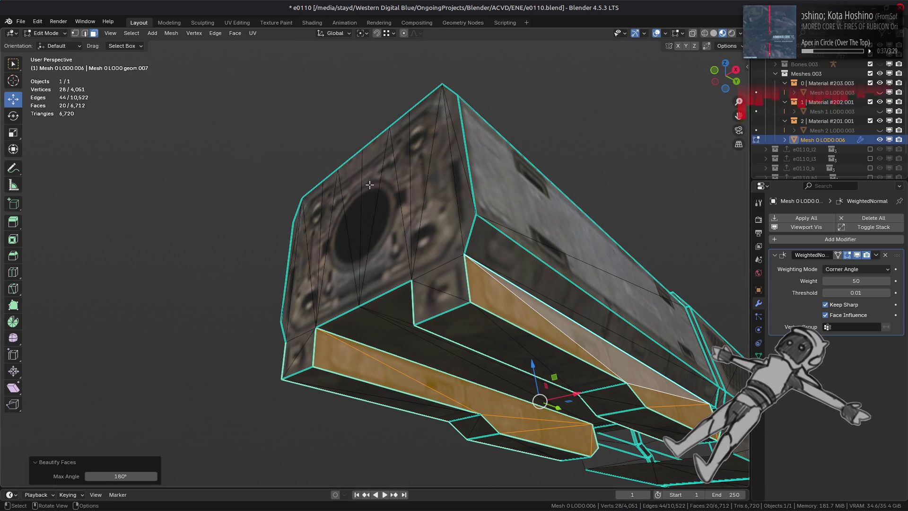
key("ctrl+z")
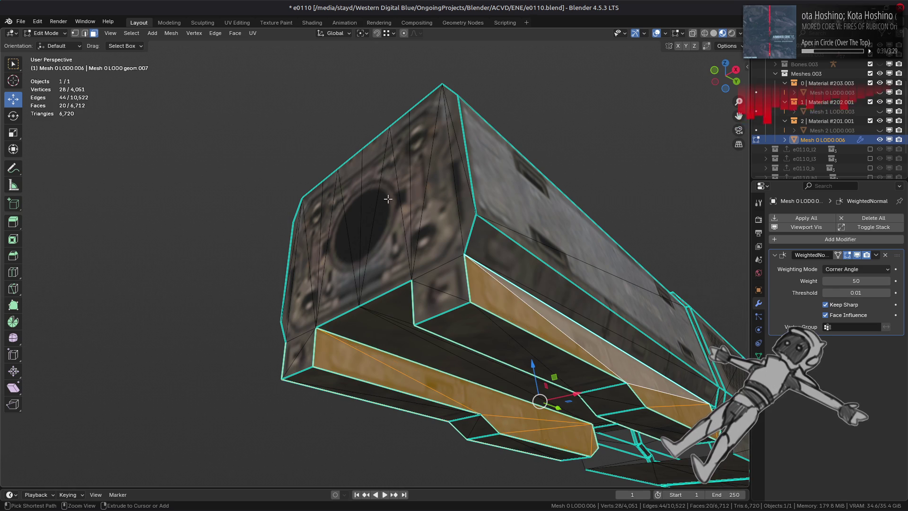
key("alt+a")
middle_click_drag(417, 205, 392, 260)
scroll(399, 260, "up", 5)
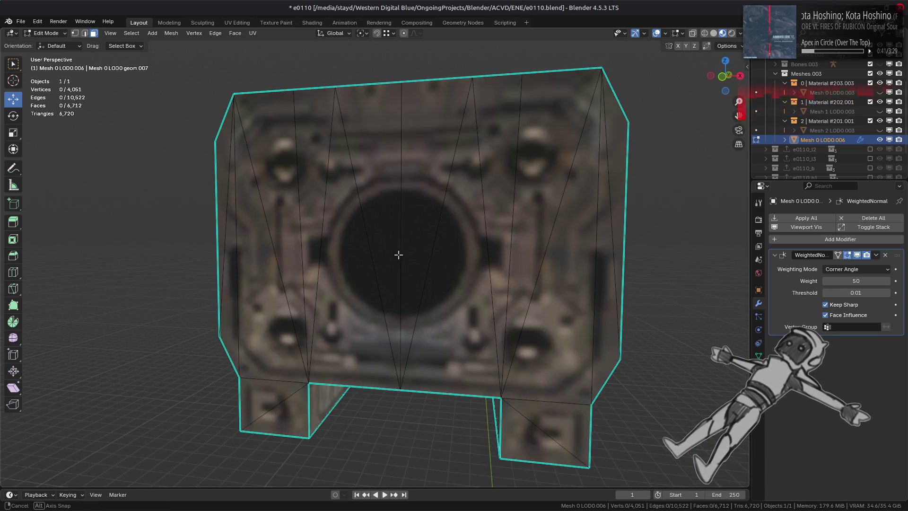
Step: Try dissolving a top-edge vertex with and without face splitting, then undo it
middle_click_drag(383, 215, 303, 158)
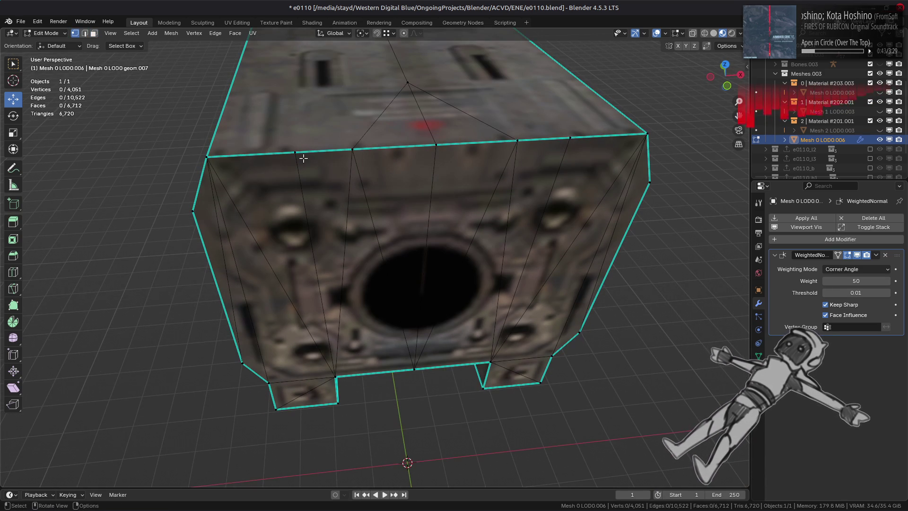
left_click(303, 157)
right_click(376, 265)
left_click(347, 431)
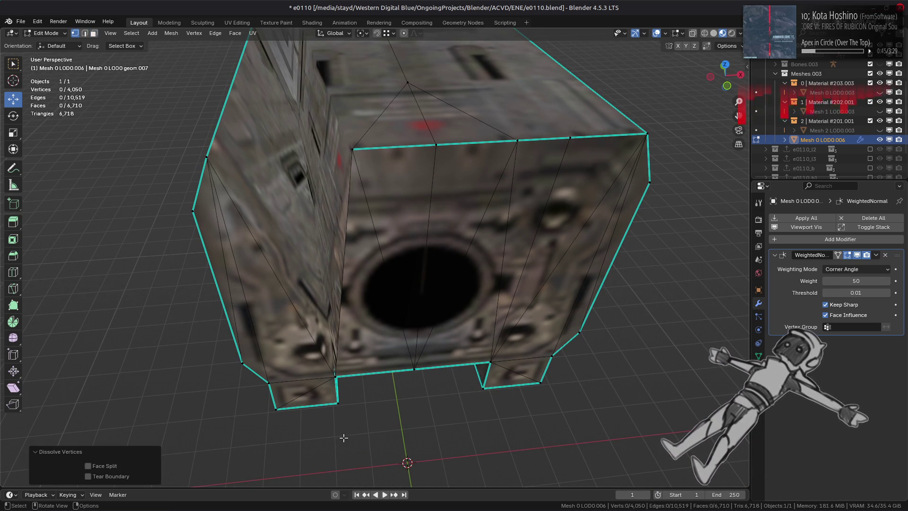
left_click(115, 467)
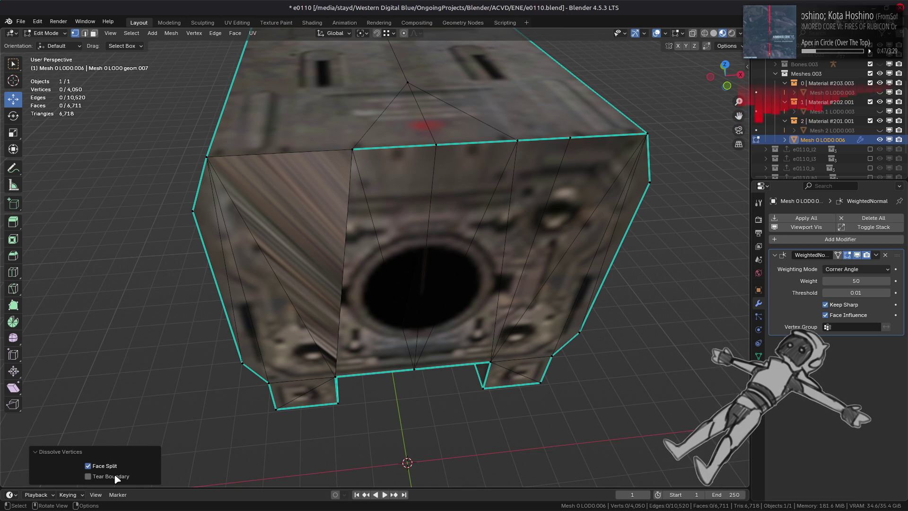
left_click(108, 466)
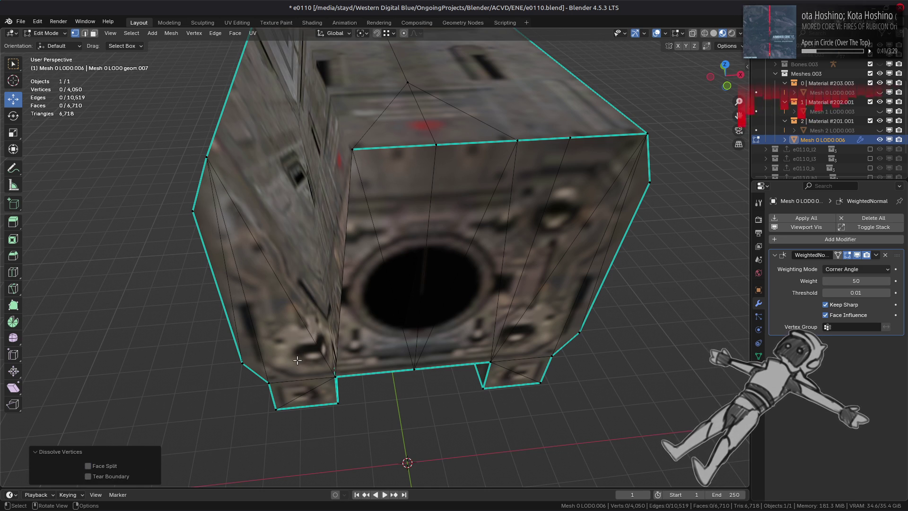
key("ctrl+z")
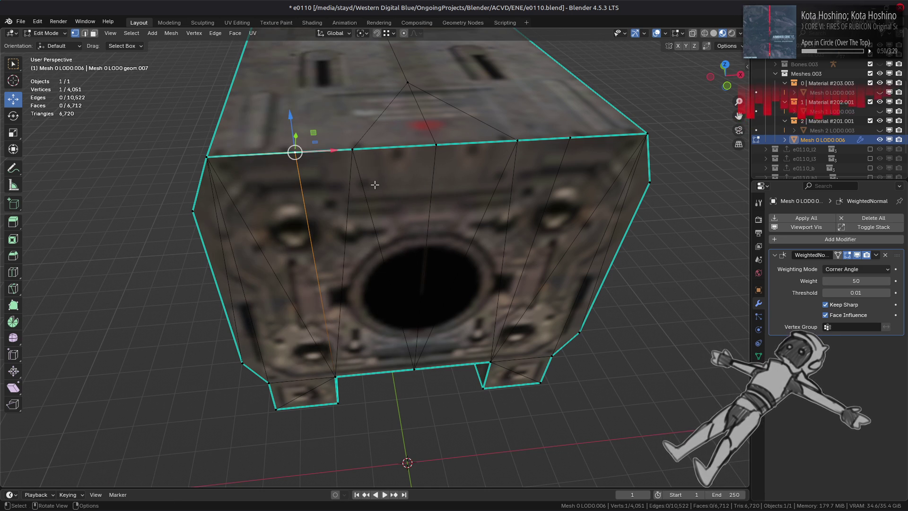
Step: Slide the stray top-edge vertices along their edges onto the box's corners
key("shift+v")
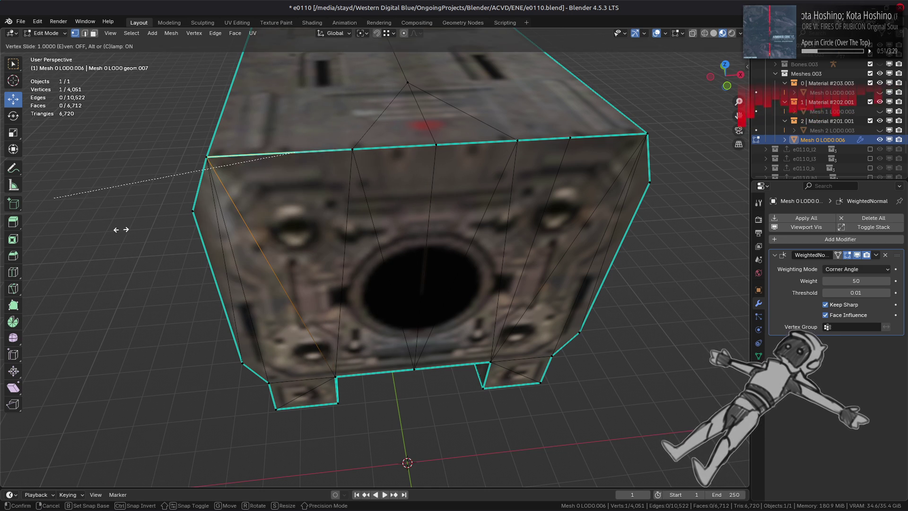
left_click(133, 226)
left_click(570, 137)
key("shift+v")
left_click(644, 134)
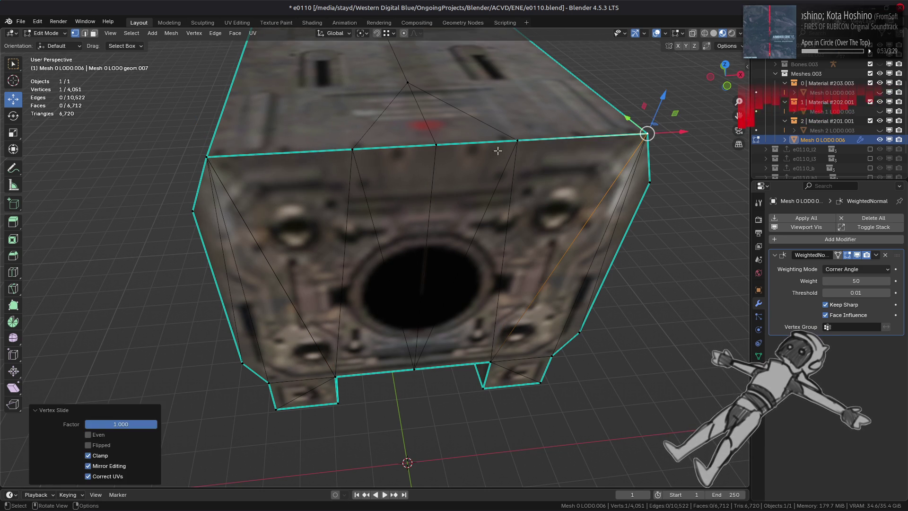
left_click(518, 141)
key("shift+v")
left_click(435, 143)
key("shift+v")
right_click(435, 142)
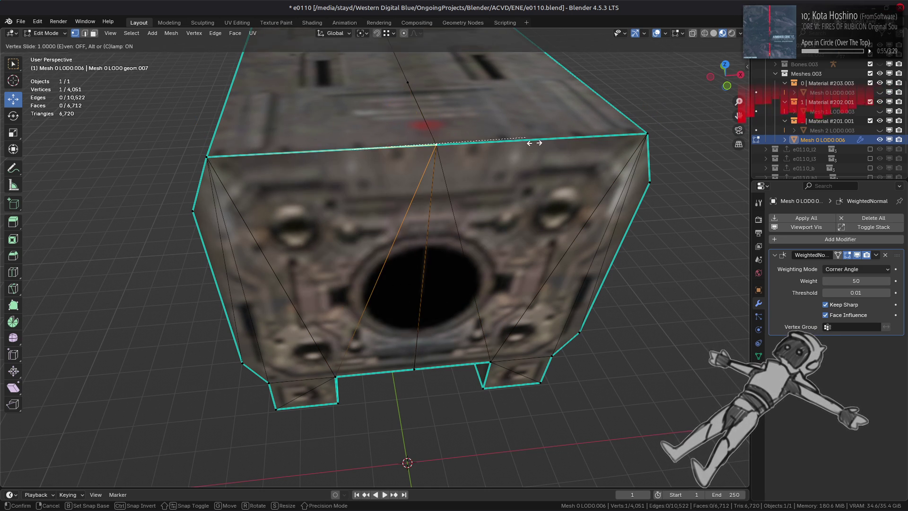
key("shift+v")
left_click(409, 215)
Step: Select the box's linked flat faces and grow the selection to the whole front box
key("3")
left_click(223, 274)
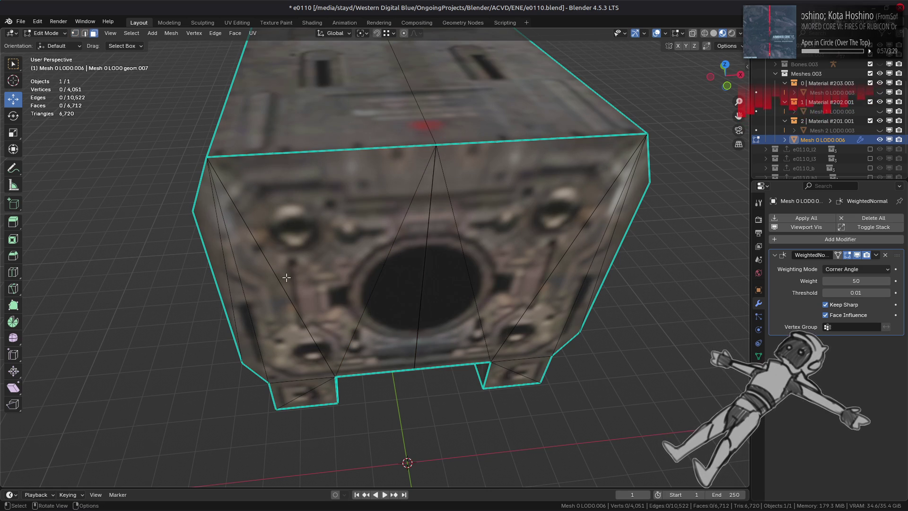
key("q")
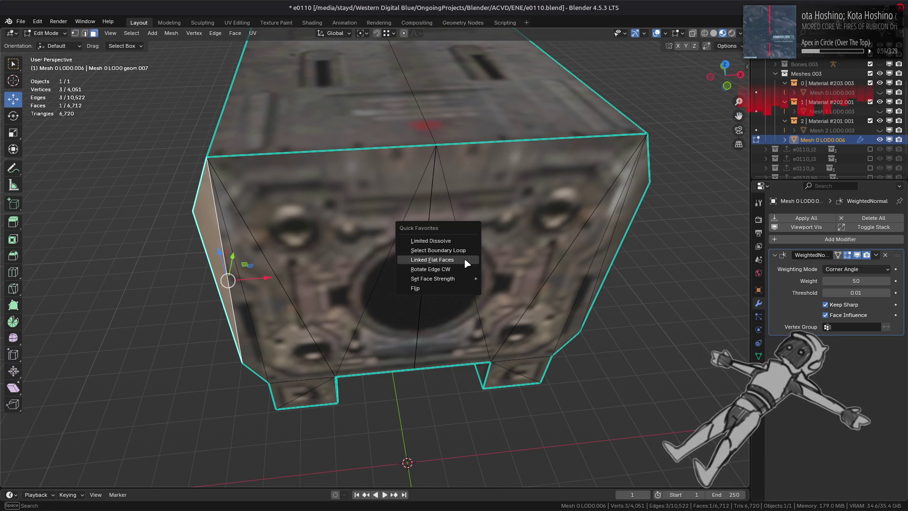
left_click(463, 259)
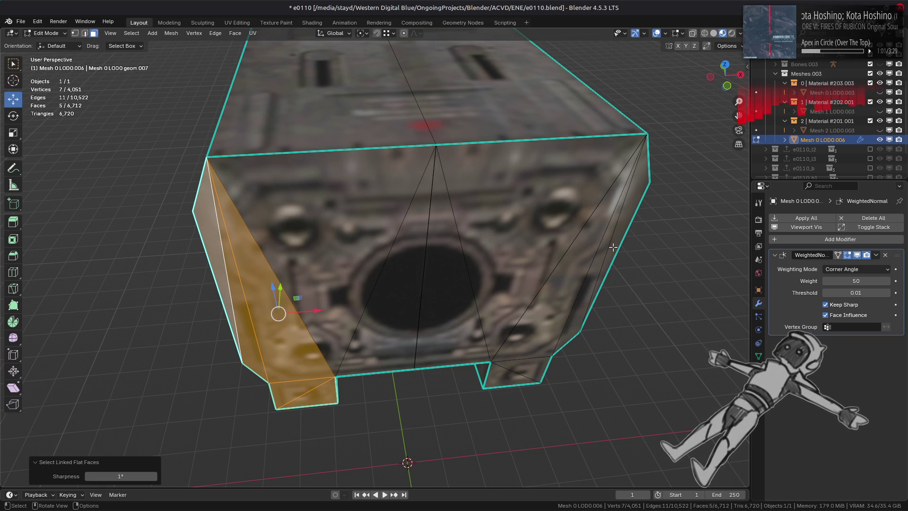
key("l")
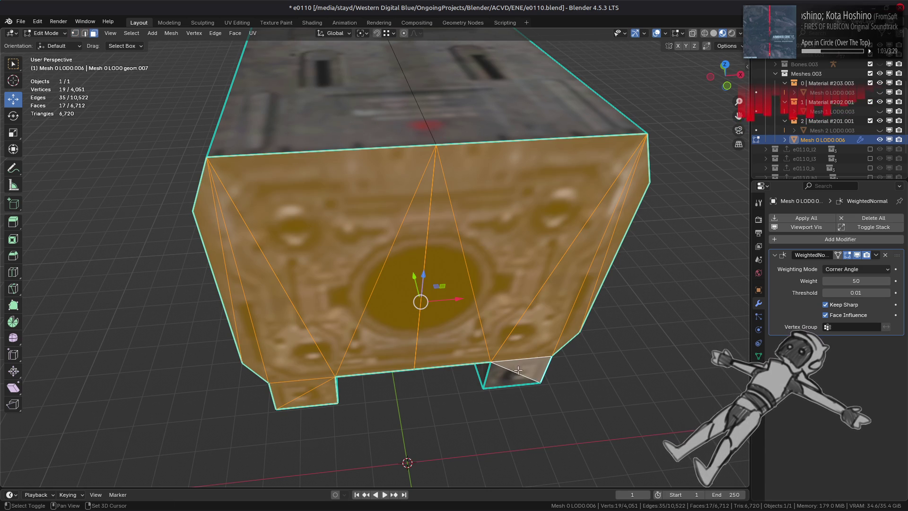
key("ctrl+KP_Add")
key("1")
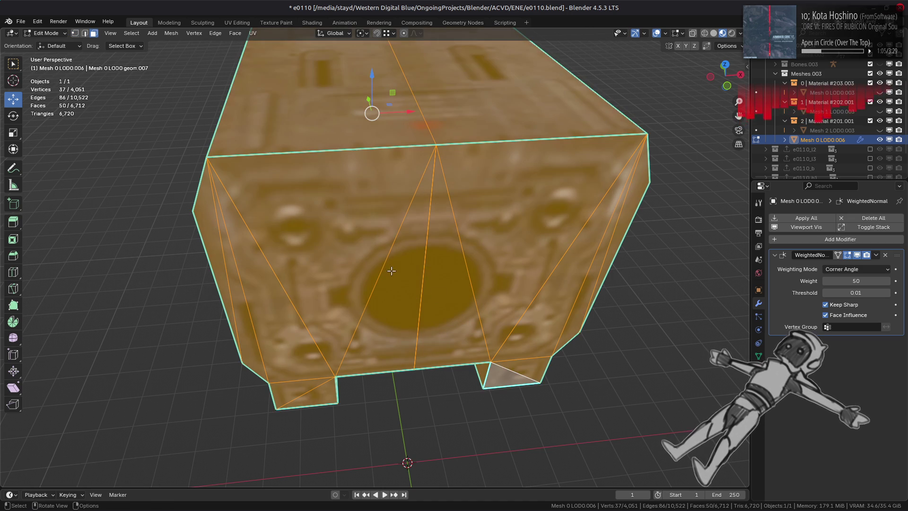
key("KP_Decimal")
Step: Merge the box's vertices By Distance at 0.001 m, removing 5 duplicates
right_click(390, 268)
mouse_move(387, 242)
left_click(439, 272)
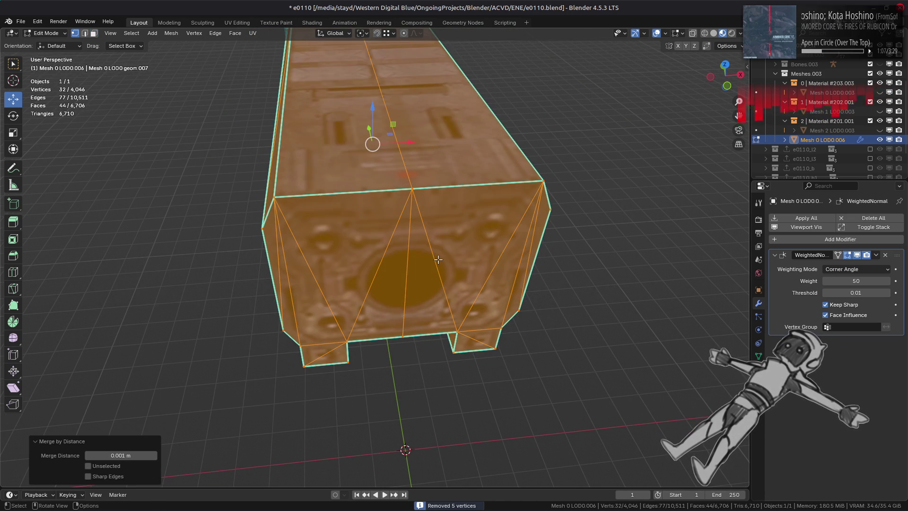
middle_click_drag(437, 259, 397, 232)
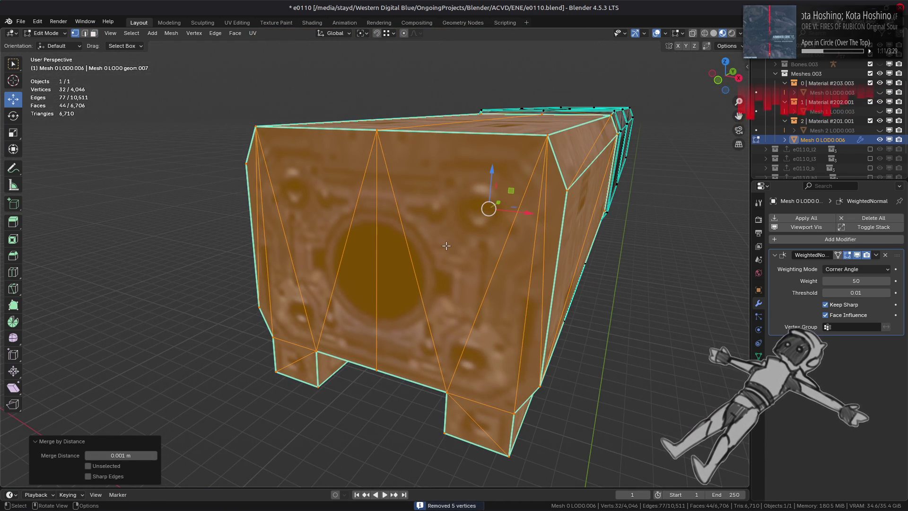
key("KP_8")
key("KP_4")
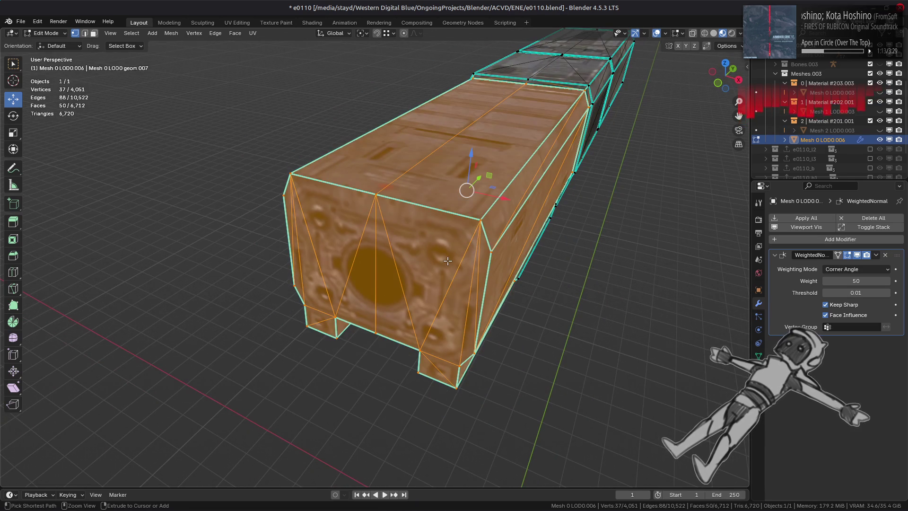
key("ctrl+z")
key("ctrl+shift+z")
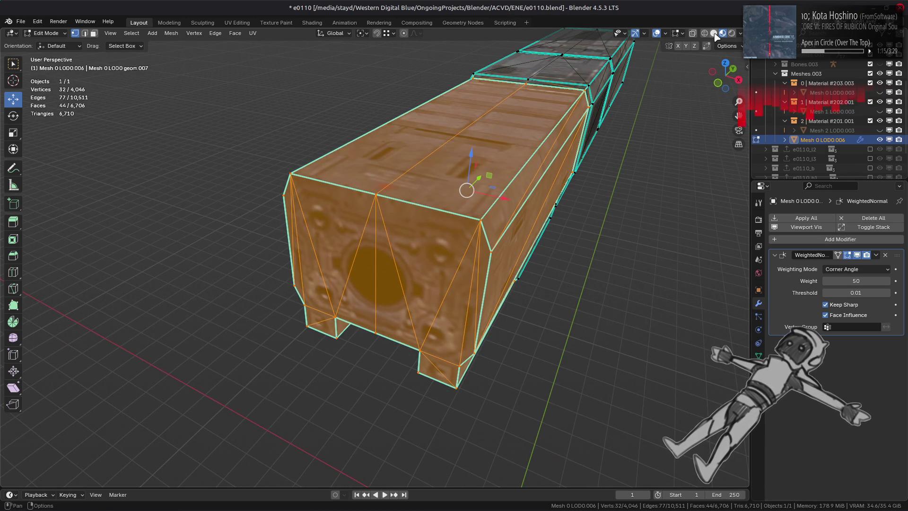
Step: Clear the selection, switch to Material Preview and orbit to look under the mesh
key("z")
key("alt+a")
mouse_move(532, 194)
middle_mouse_down()
mouse_move(416, 198)
mouse_move(468, 212)
mouse_move(401, 216)
mouse_move(448, 259)
mouse_move(524, 280)
mouse_move(503, 276)
mouse_move(516, 235)
middle_mouse_up()
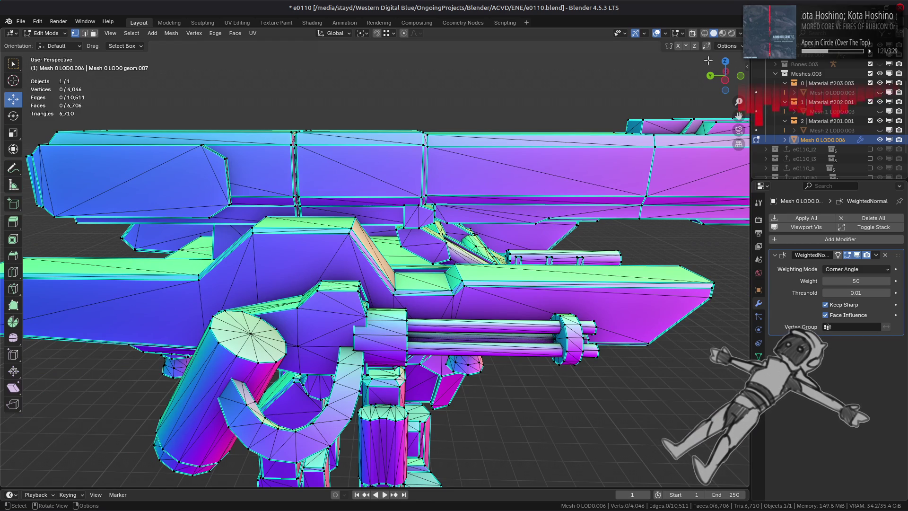
left_click(722, 36)
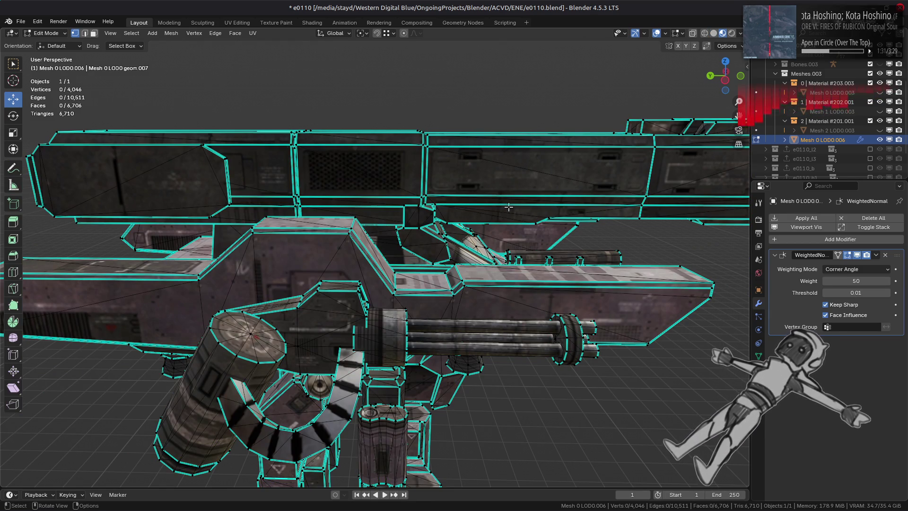
scroll(513, 257, "up", 2)
mouse_move(514, 257)
middle_mouse_down()
mouse_move(405, 217)
mouse_move(409, 194)
mouse_move(443, 261)
middle_mouse_up()
Step: Select the four small prism pieces entirely and bring up the face operations menu
key("3")
left_click(443, 260)
left_click(395, 270, "shift")
left_click(168, 317, "shift")
left_click(126, 317, "shift")
key("ctrl+l")
middle_click_drag(506, 365, 471, 410)
right_click(471, 410)
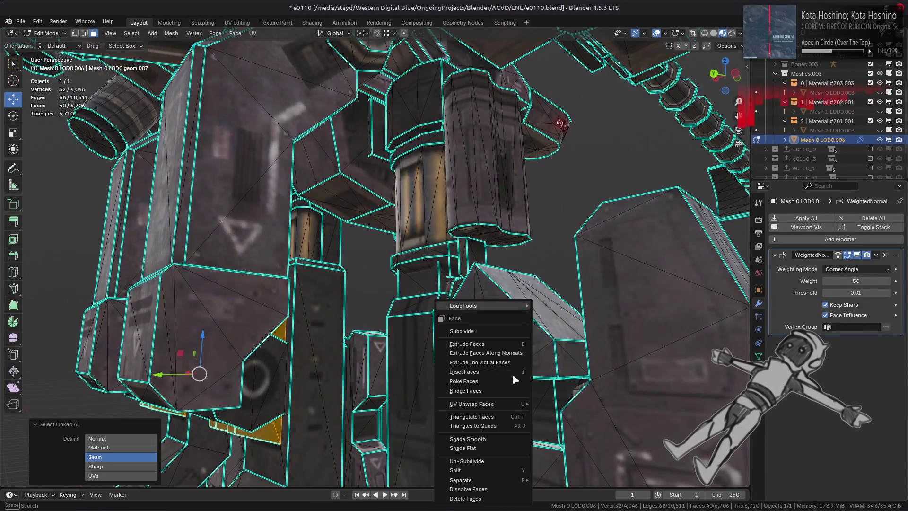
Step: Delete the four stray prism pieces and hide the tall side panel
left_click(502, 503)
middle_click_drag(473, 378, 420, 279)
left_click(417, 273)
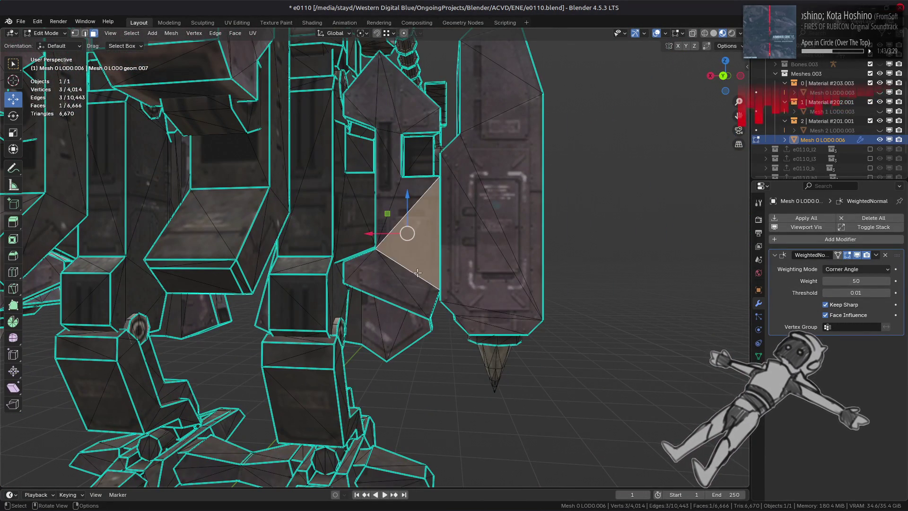
left_click(480, 267)
key("ctrl+l")
key("h")
Step: Hide the remaining blocking pieces to expose the interior
middle_click_drag(480, 267, 444, 276)
scroll(420, 295, "up", 5)
left_click(551, 106)
key("h")
left_click(341, 231)
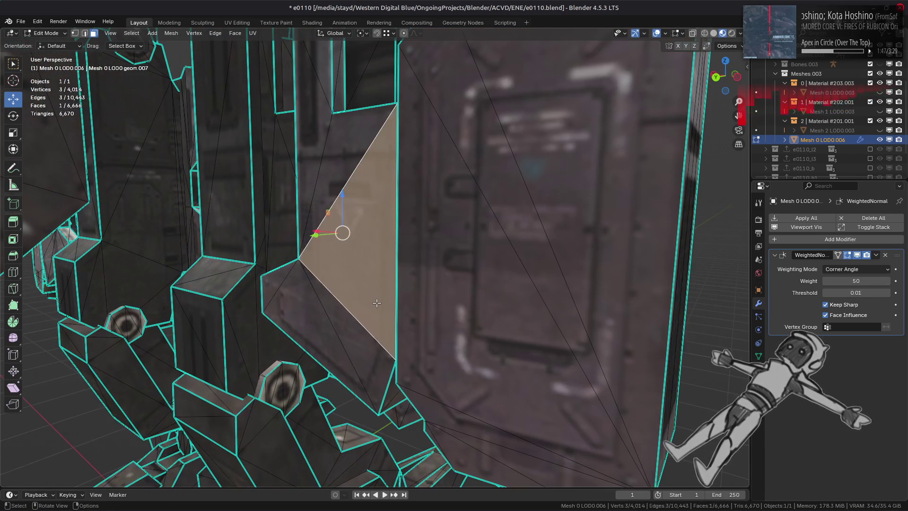
key("ctrl+l")
key("h")
mouse_move(373, 138)
middle_mouse_down()
mouse_move(443, 286)
mouse_move(422, 334)
mouse_move(376, 208)
mouse_move(434, 280)
middle_mouse_up()
Step: Mark a ring of parallel interior edges sharp
left_click(563, 152, "ctrl+alt")
middle_click_drag(562, 153, 395, 180)
right_click(452, 240)
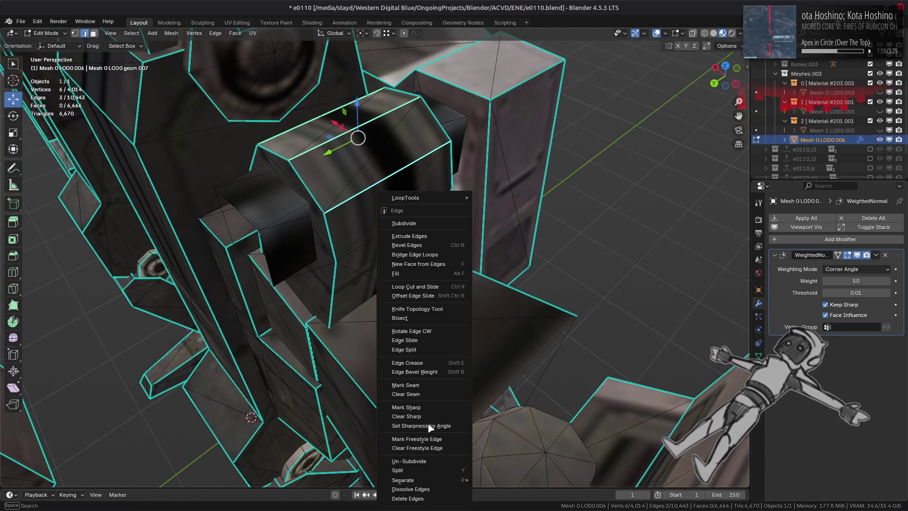
left_click(431, 420)
Step: Give four linked flat faces Strong face strength, then reveal the hidden geometry
mouse_move(399, 324)
middle_mouse_down("shift")
mouse_move(377, 244)
mouse_move(532, 208)
mouse_move(500, 168)
middle_mouse_up("shift")
key("3")
left_click(377, 240)
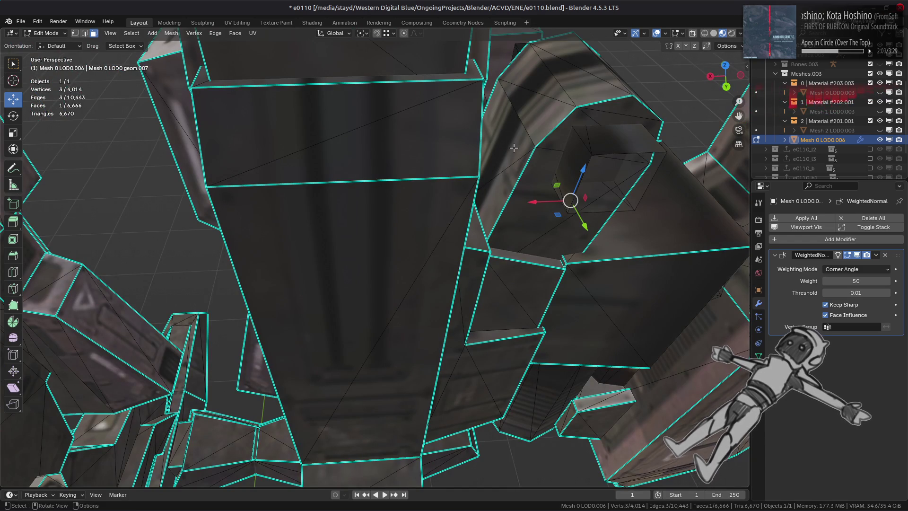
left_click(513, 148, "shift")
key("ctrl+l")
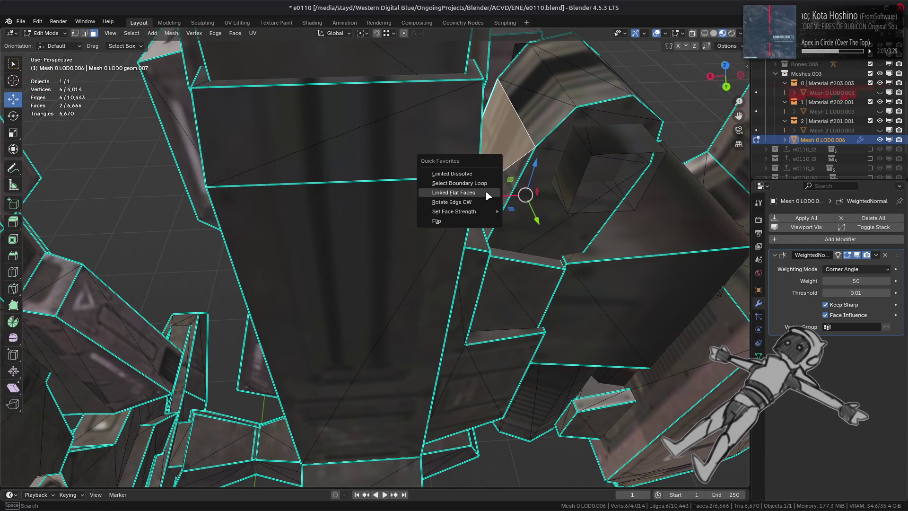
left_click(485, 193)
middle_click_drag(258, 109, 201, 101)
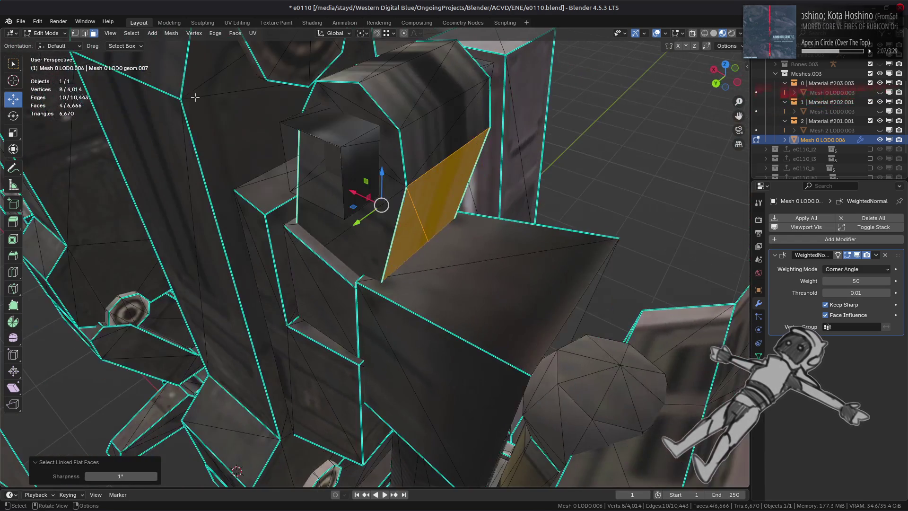
left_click(175, 37)
mouse_move(208, 193)
mouse_move(329, 335)
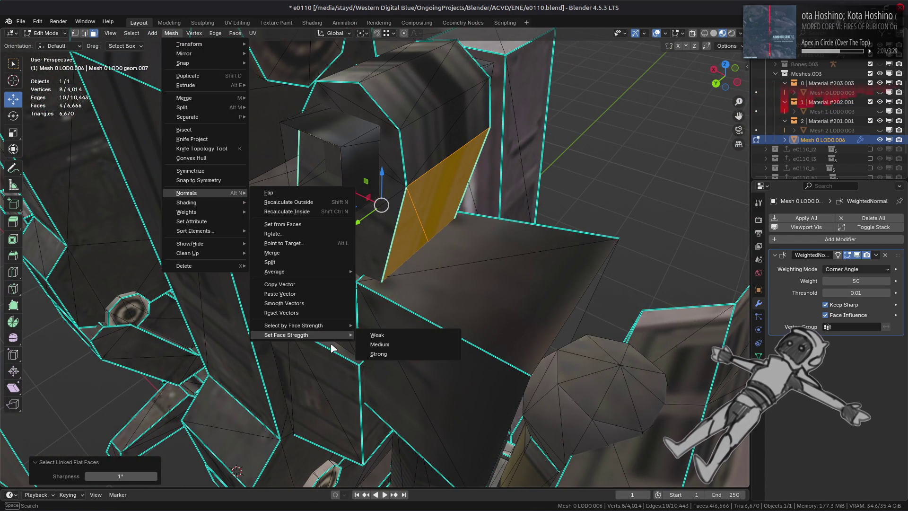
left_click(396, 355)
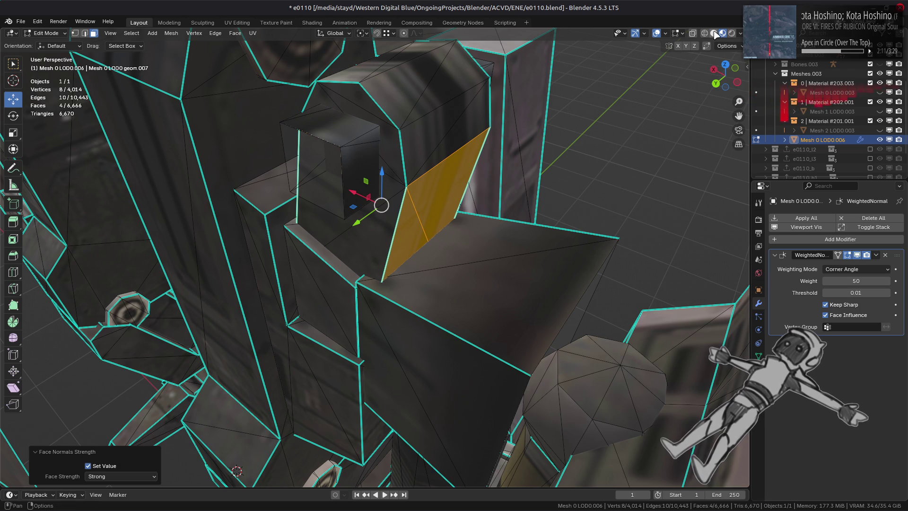
left_click(715, 33)
key("alt+h")
Step: Select the first drill spike by growing the selection outward from its cone tip
key("alt+a")
middle_click_drag(502, 244, 424, 254)
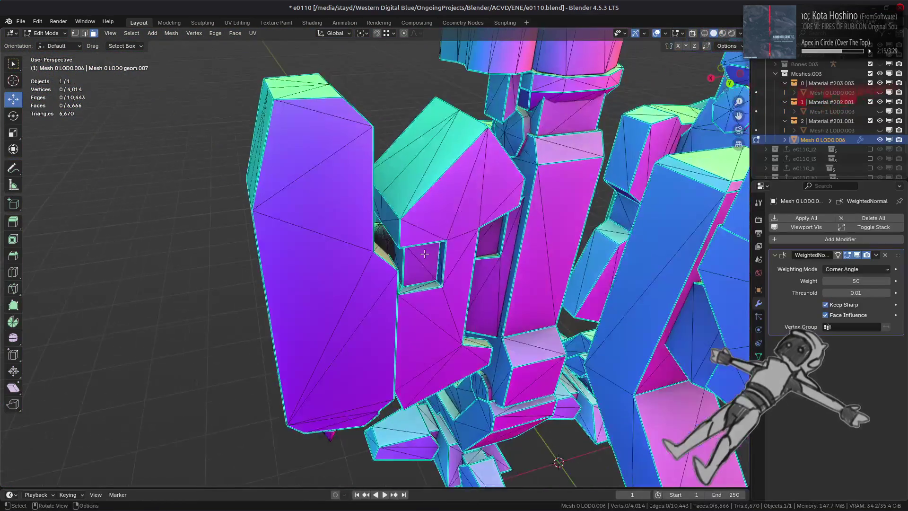
scroll(424, 253, "up", 5)
scroll(513, 60, "down", 6)
mouse_move(513, 61)
middle_mouse_down()
mouse_move(445, 115)
mouse_move(482, 126)
middle_mouse_up()
scroll(482, 126, "up", 10)
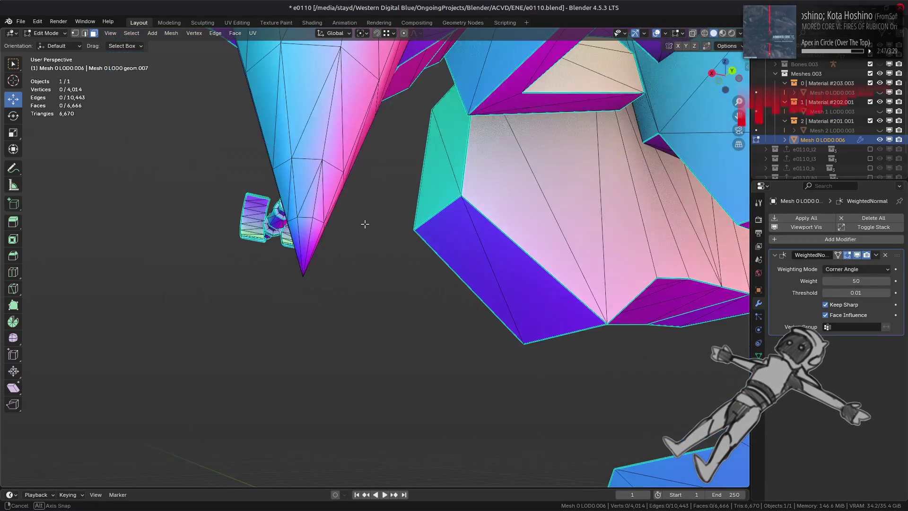
key("1")
scroll(355, 234, "down", 2)
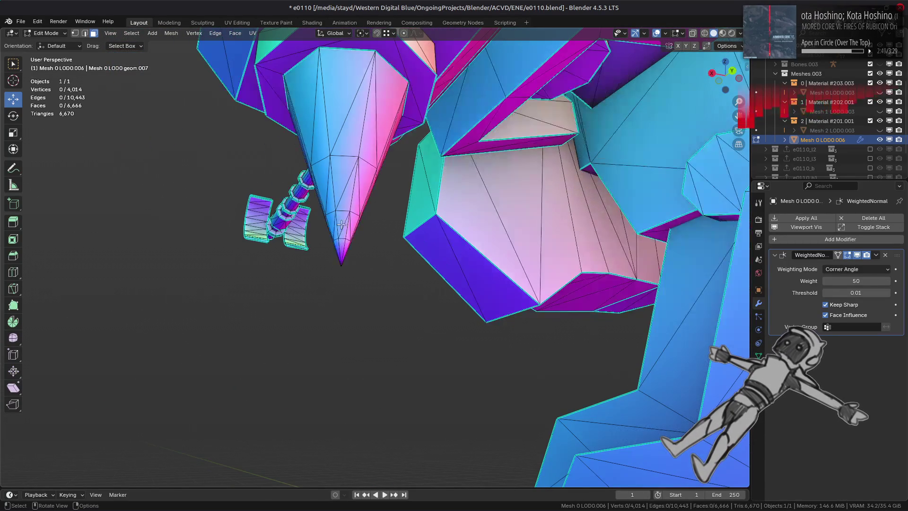
key("ctrl+KP_Add")
key("ctrl+KP_Add")
key("ctrl+KP_Add")
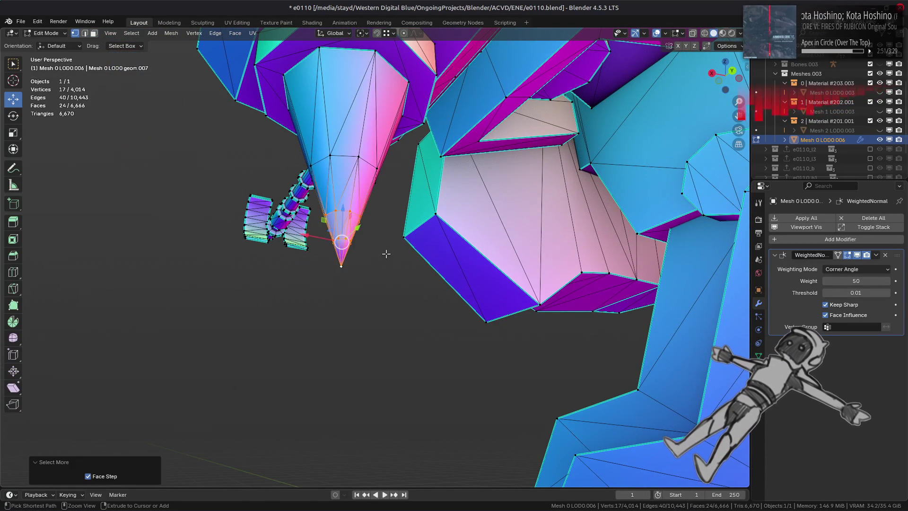
key("3")
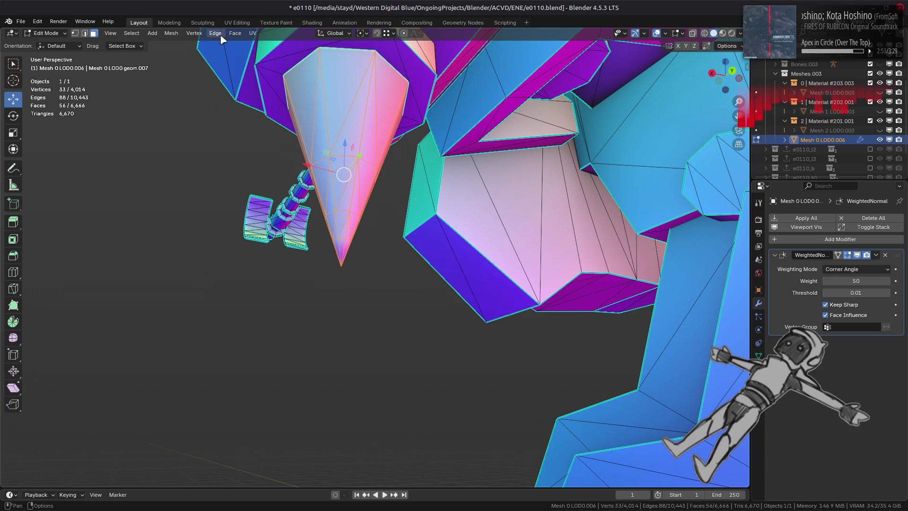
Step: Convert the spike's triangles to quads with Max Shape 89°, Topology 0.5, all compares on
left_click(218, 38)
mouse_move(235, 33)
left_click(273, 107)
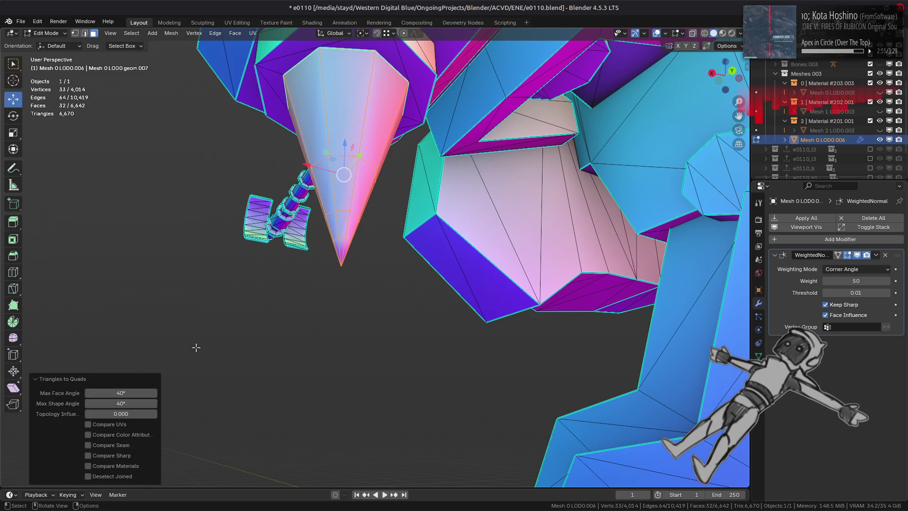
left_click(126, 403)
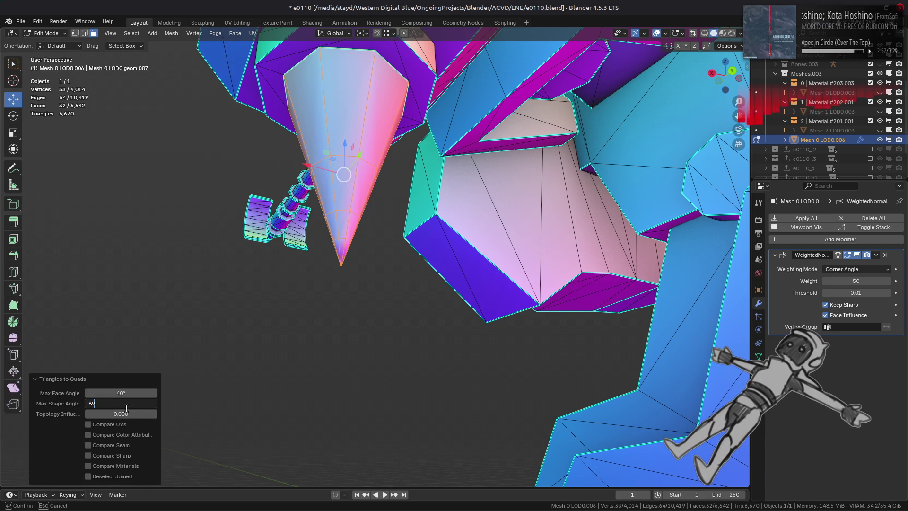
key("Return")
left_click(122, 413)
type("0.5")
key("Return")
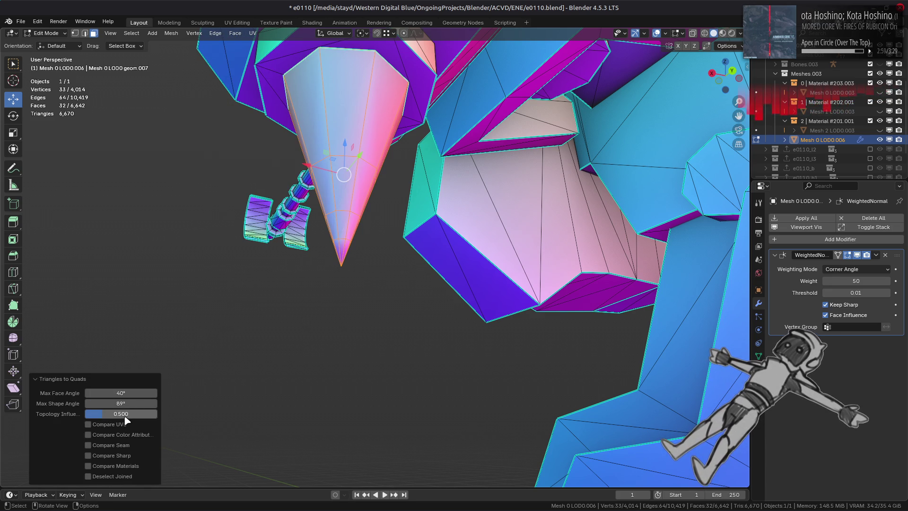
left_click_drag(122, 430, 125, 471)
scroll(312, 265, "up", 4)
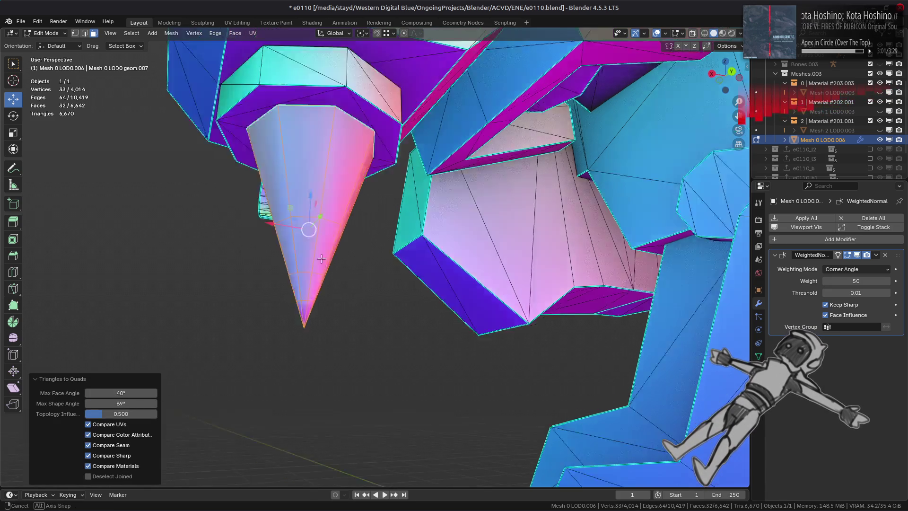
Step: Select the second spike and convert its triangles to quads as well
key("alt+a")
scroll(318, 270, "down", 5)
scroll(395, 293, "up", 5)
scroll(338, 281, "up", 2)
key("1")
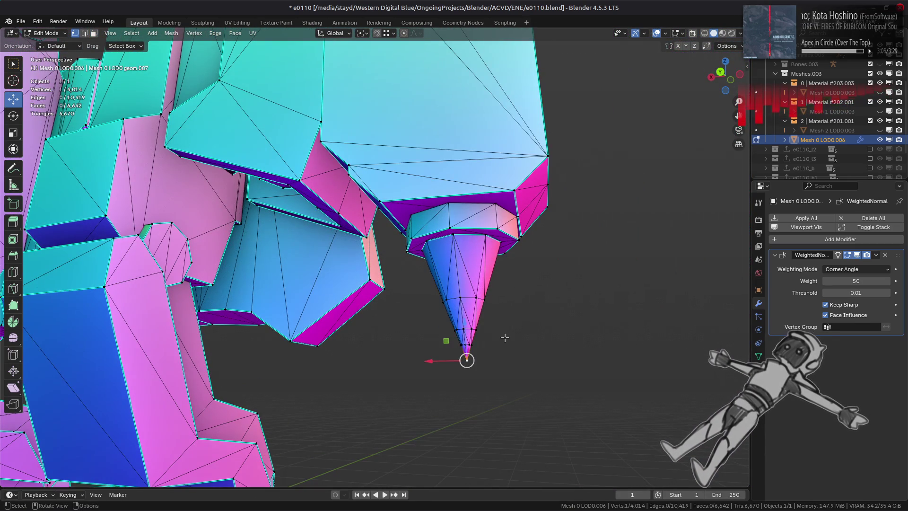
key("ctrl+KP_Add")
key("ctrl+KP_Add")
key("ctrl+KP_Add")
key("3")
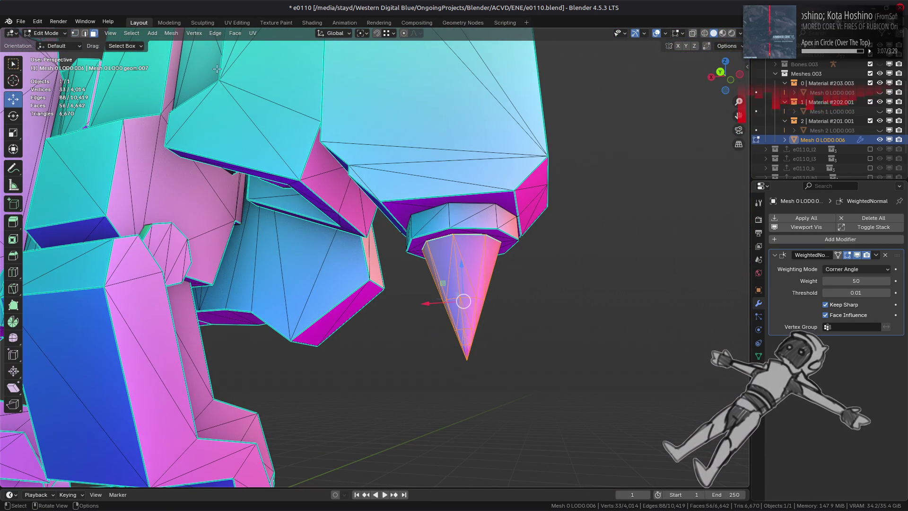
left_click(231, 35)
left_click(278, 103)
Step: Dissolve two extra edge loops on the cone spike
scroll(340, 269, "up", 2)
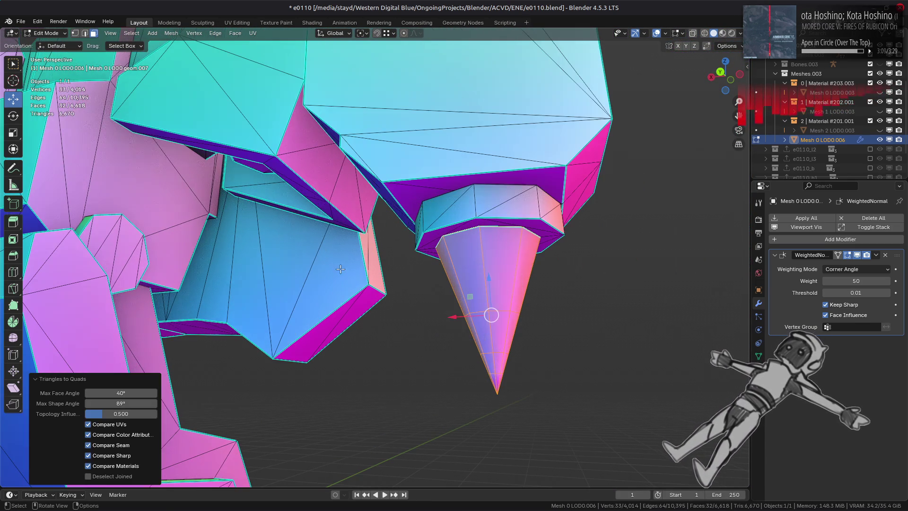
scroll(340, 269, "up", 2)
key("2")
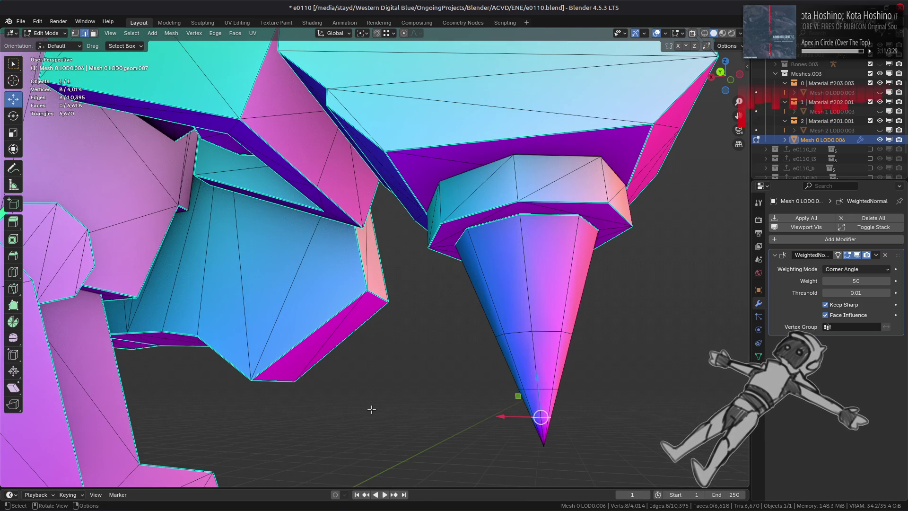
right_click(372, 410)
left_click(368, 487)
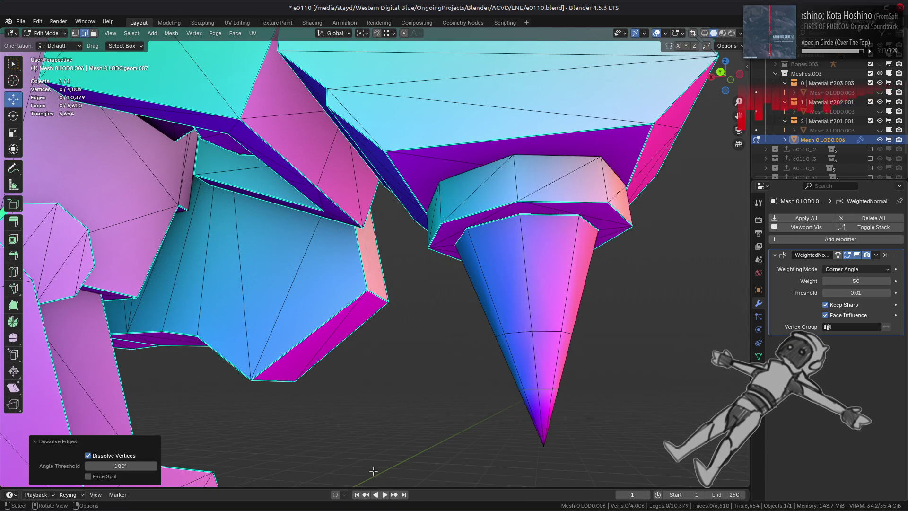
left_click(531, 334, "alt")
right_click(246, 385)
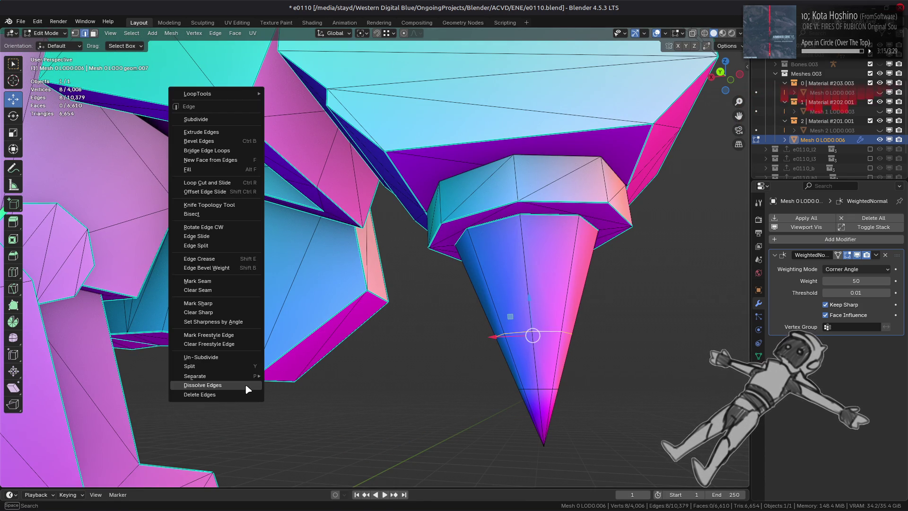
left_click(245, 384)
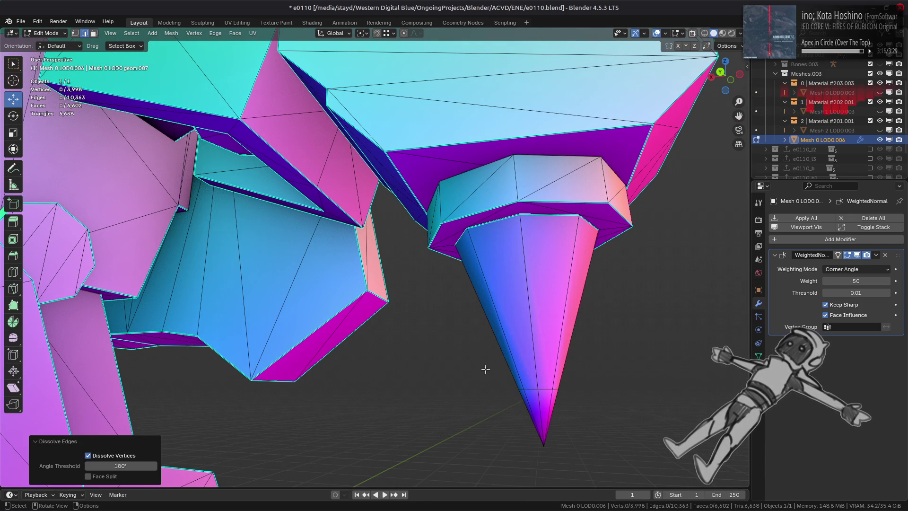
Step: Check the spike in Material Preview and Object Mode, then undo and redo the dissolve
mouse_move(486, 369)
middle_mouse_down()
mouse_move(411, 377)
mouse_move(464, 374)
middle_mouse_up()
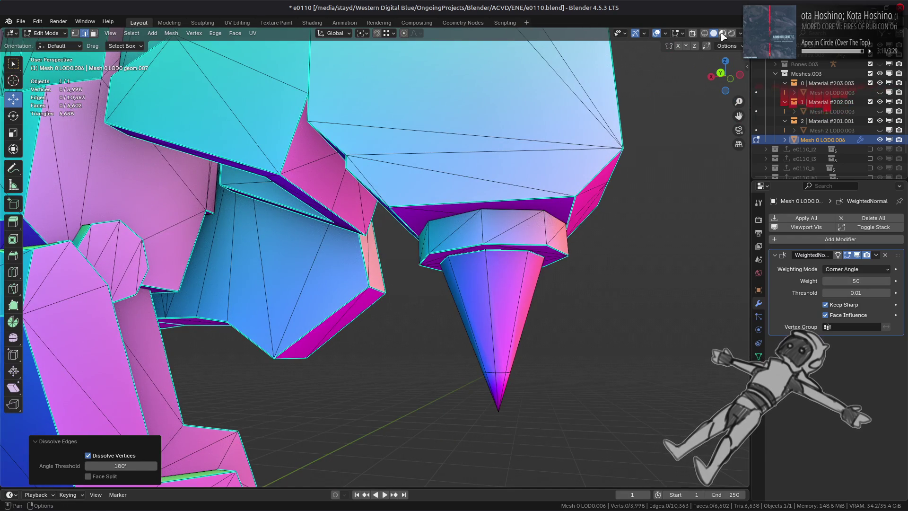
left_click(722, 33)
mouse_move(496, 223)
middle_mouse_down()
mouse_move(450, 217)
mouse_move(364, 237)
mouse_move(489, 235)
middle_mouse_up()
key("Tab")
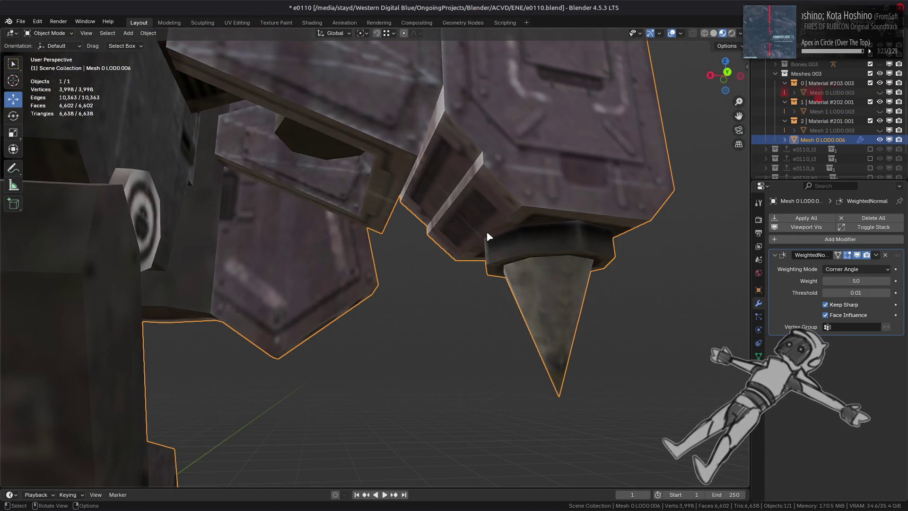
scroll(488, 235, "down", 5)
middle_click_drag(348, 251, 328, 269)
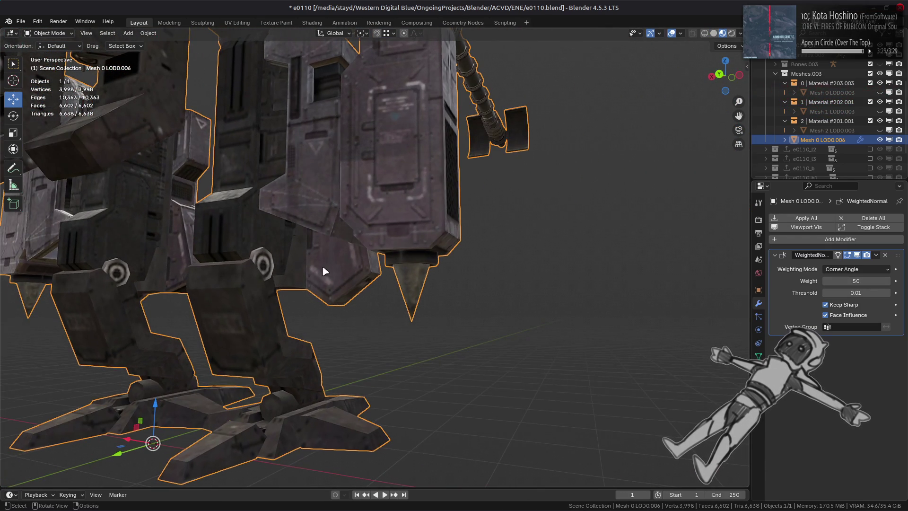
scroll(324, 269, "up", 6)
key("Tab")
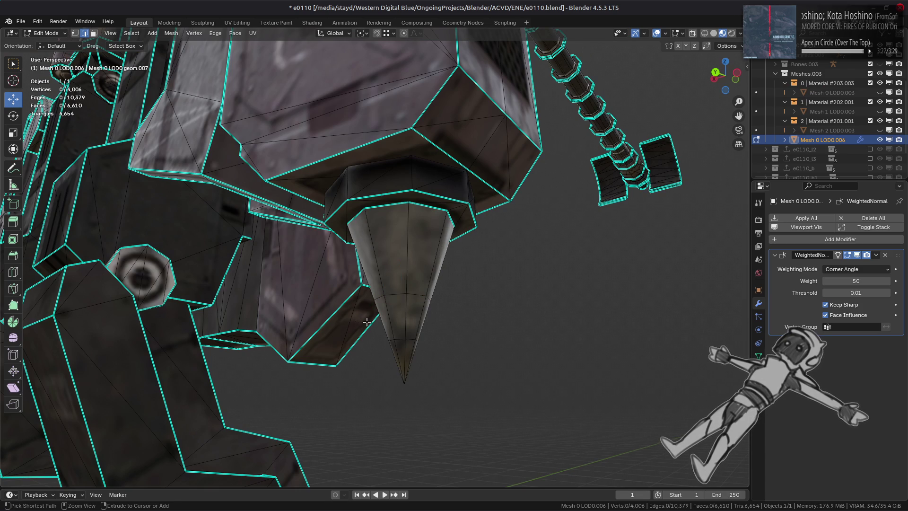
key("ctrl+z")
key("ctrl+shift+z")
Step: Dissolve the spike's remaining edge loop, undoing and repeating it once
right_click(278, 340)
left_click(279, 344)
middle_click_drag(278, 341, 318, 346)
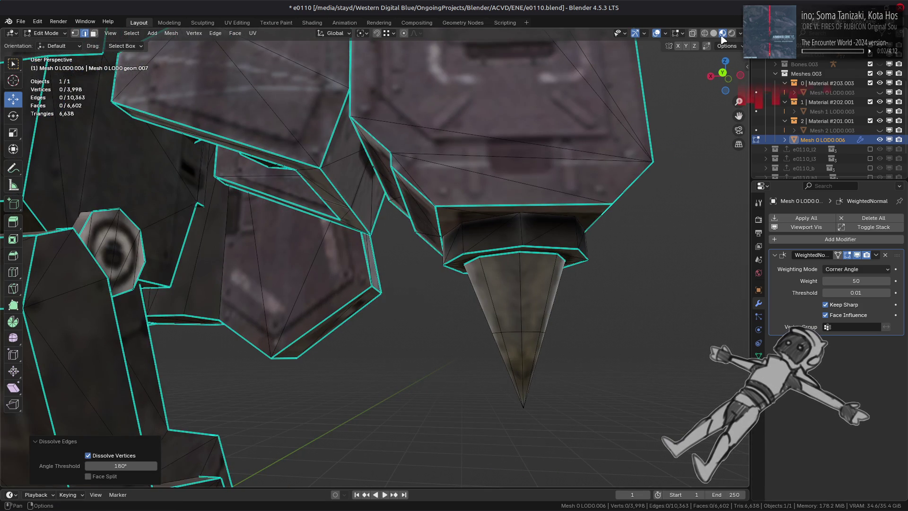
left_click(714, 33)
key("ctrl+z")
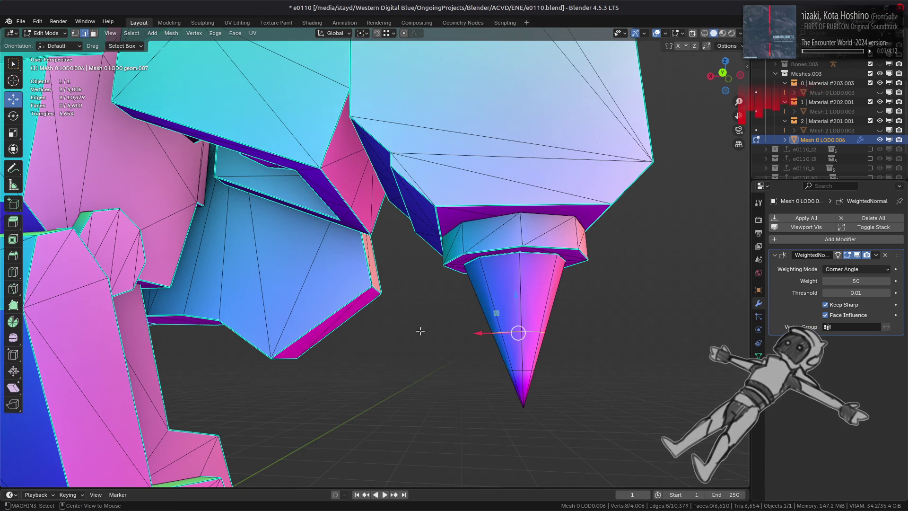
right_click(292, 350)
left_click(292, 351)
middle_click_drag(292, 350, 285, 314)
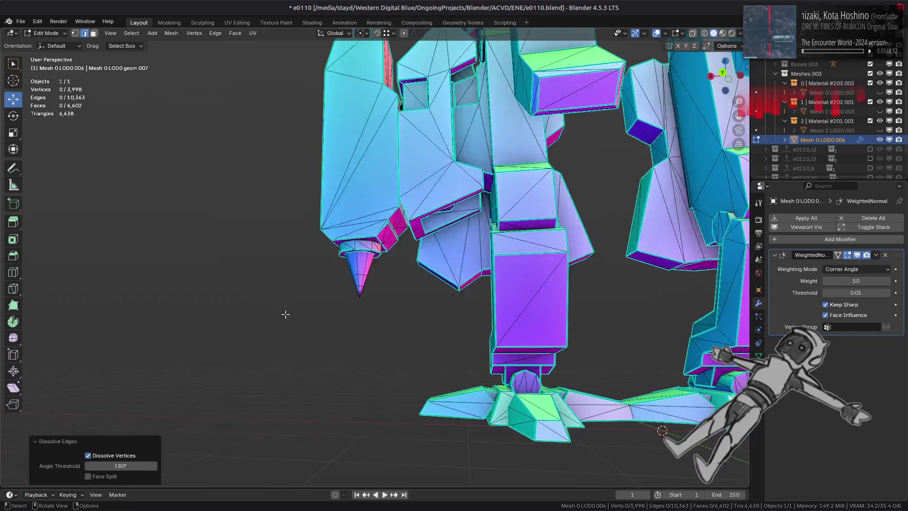
scroll(286, 314, "up", 6)
Step: Dissolve the edge line up the spike's side, leaving 6,586 faces
left_click(267, 390, "alt")
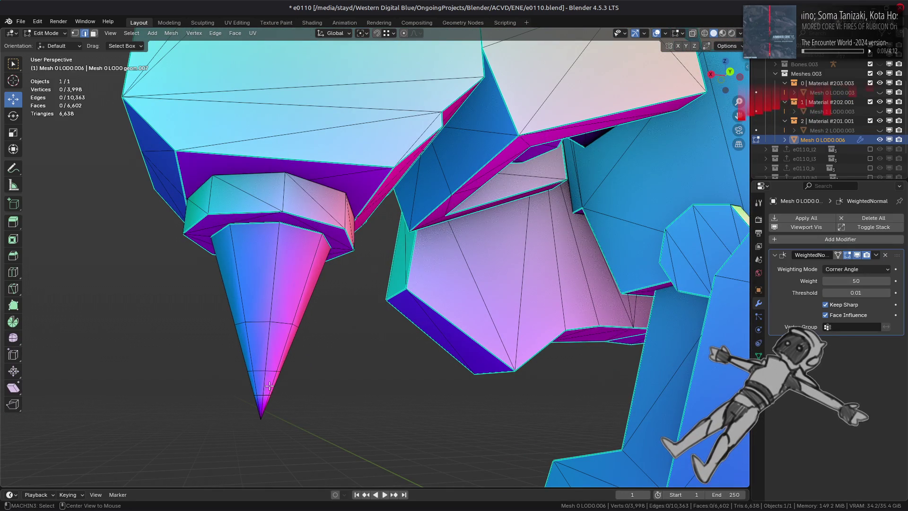
right_click(444, 335)
left_click(444, 336)
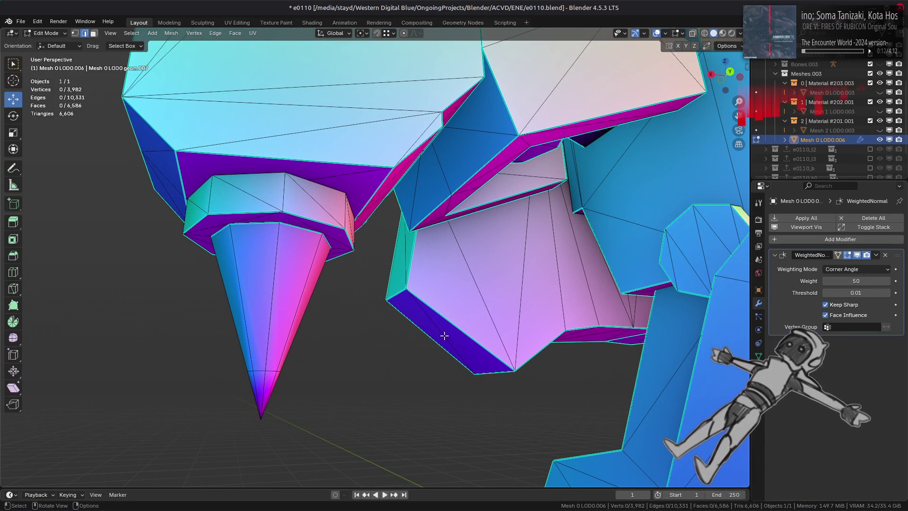
scroll(455, 282, "down", 8)
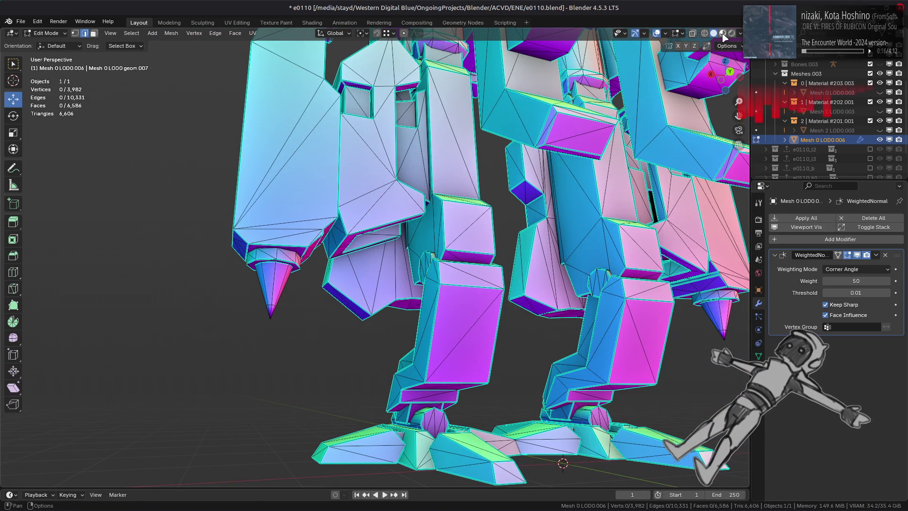
left_click(723, 33)
middle_click_drag(426, 255, 567, 265)
scroll(642, 279, "up", 4)
Step: Isolate the connected lower-leg piece by selecting it linked and hiding everything else
middle_click_drag(642, 280, 429, 318)
key("3")
left_click(414, 353)
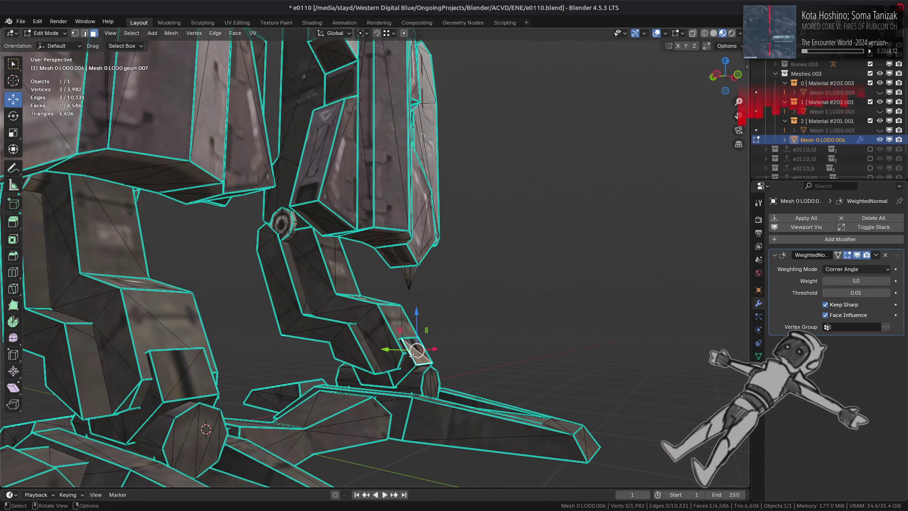
key("ctrl+l")
mouse_move(413, 354)
middle_mouse_down()
mouse_move(453, 320)
mouse_move(405, 324)
mouse_move(462, 385)
mouse_move(385, 307)
mouse_move(401, 298)
mouse_move(241, 304)
mouse_move(233, 294)
mouse_move(243, 279)
mouse_move(285, 318)
mouse_move(322, 314)
mouse_move(318, 356)
mouse_move(345, 369)
mouse_move(308, 331)
mouse_move(270, 344)
mouse_move(462, 334)
middle_mouse_up()
scroll(409, 325, "up", 4)
key("shift+h")
key("alt+a")
key("Tab")
key("Tab")
Step: Clear the sharp marking from two edges of the isolated lower-leg part, then reveal everything
left_click(269, 344)
left_click(456, 340, "shift")
key("ctrl+e")
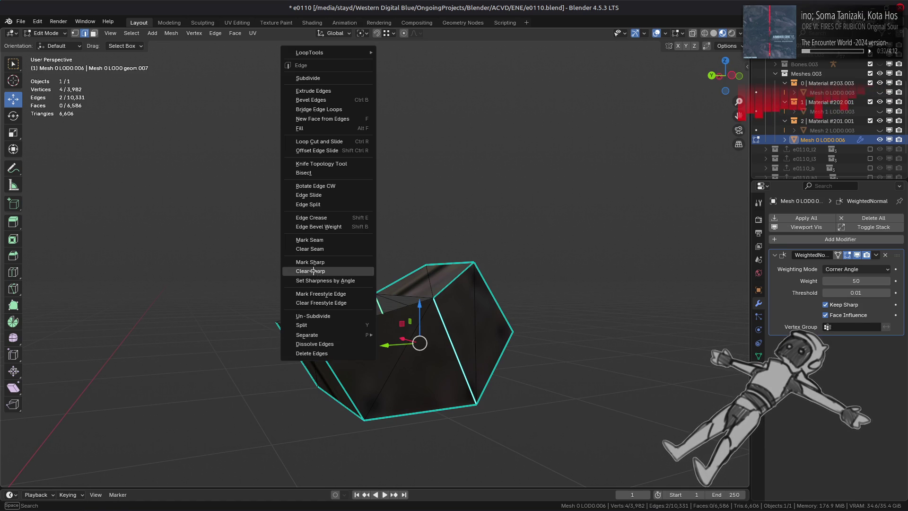
left_click(318, 273)
mouse_move(331, 279)
middle_mouse_down()
mouse_move(483, 294)
mouse_move(482, 304)
mouse_move(494, 277)
mouse_move(484, 282)
middle_mouse_up()
key("Tab")
key("Tab")
key("alt+h")
Step: Isolate another connected part for inspection, then reveal all hidden geometry again
middle_click_drag(398, 308, 490, 251)
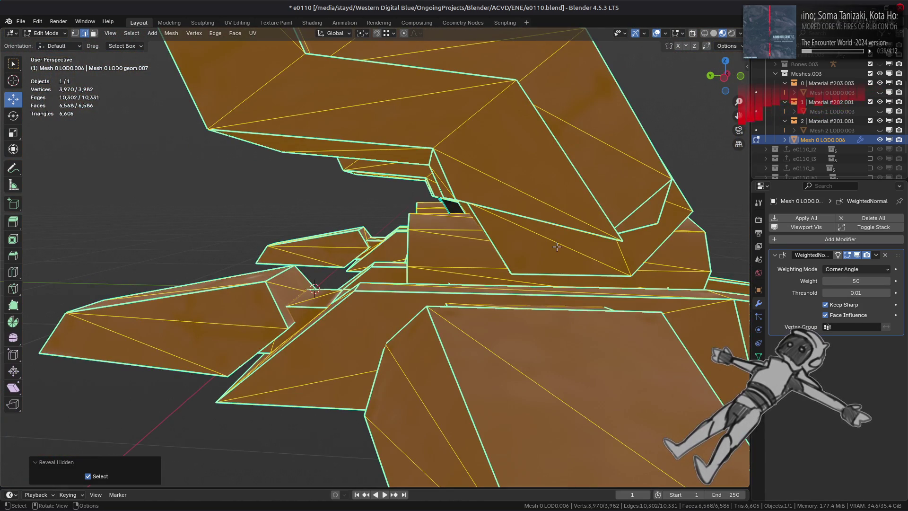
key("alt+a")
key("3")
key("l")
key("shift+h")
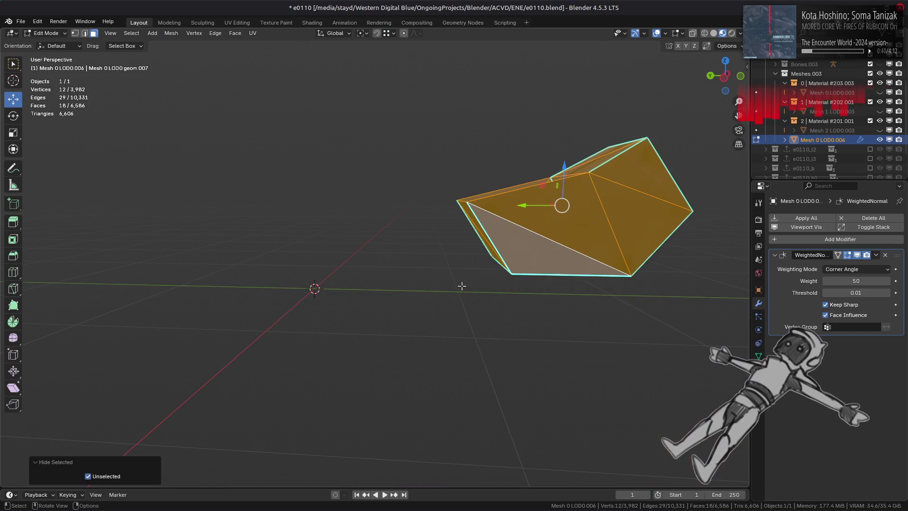
key("alt+a")
mouse_move(455, 287)
middle_mouse_down()
mouse_move(308, 318)
mouse_move(228, 234)
middle_mouse_up()
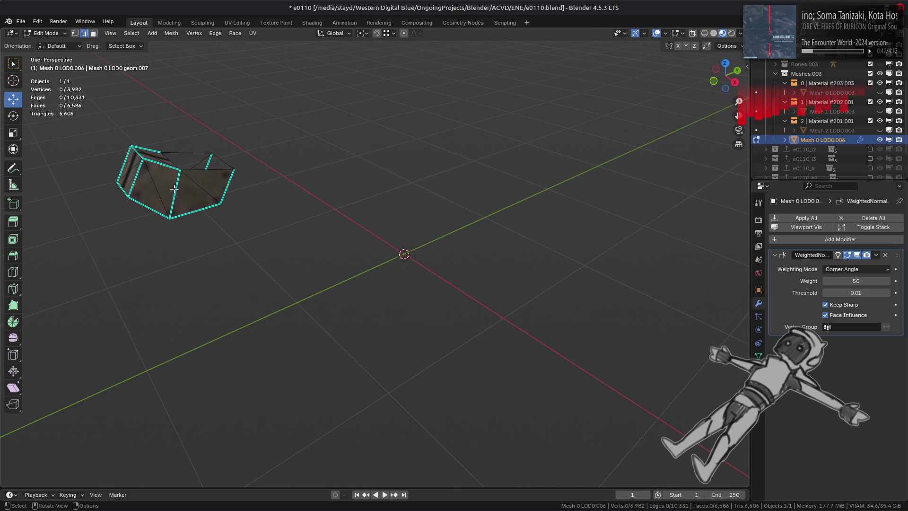
right_click(411, 281)
left_click(411, 279)
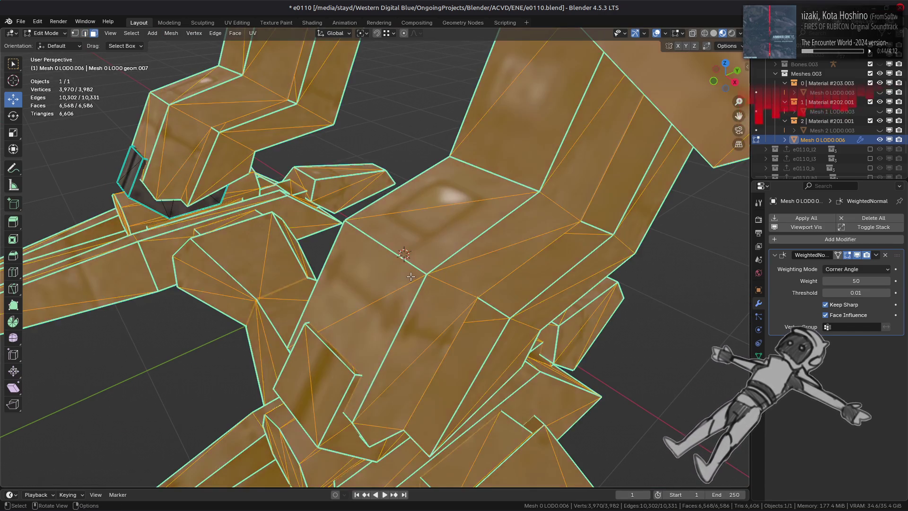
Step: Isolate the linked foot piece by hiding all other geometry
scroll(410, 276, "down", 5)
key("alt+a")
scroll(388, 246, "up", 3)
scroll(388, 245, "up", 8)
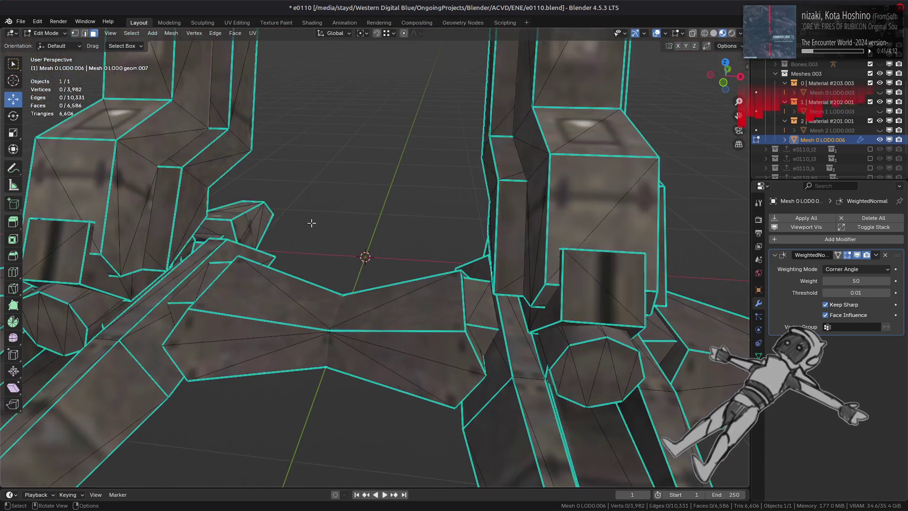
mouse_move(385, 275)
middle_mouse_down()
mouse_move(418, 259)
mouse_move(392, 258)
middle_mouse_up()
scroll(418, 259, "down", 6)
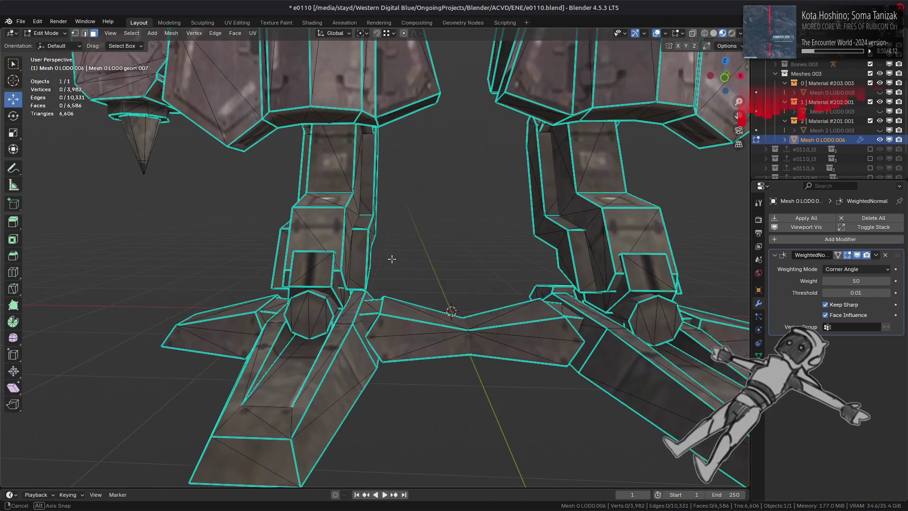
key("ctrl+l")
key("shift+h")
Step: Mark chosen edges of the foot piece as sharp, then reveal all geometry
key("2")
mouse_move(366, 340)
middle_mouse_down()
mouse_move(522, 345)
mouse_move(534, 327)
middle_mouse_up()
left_click(535, 328)
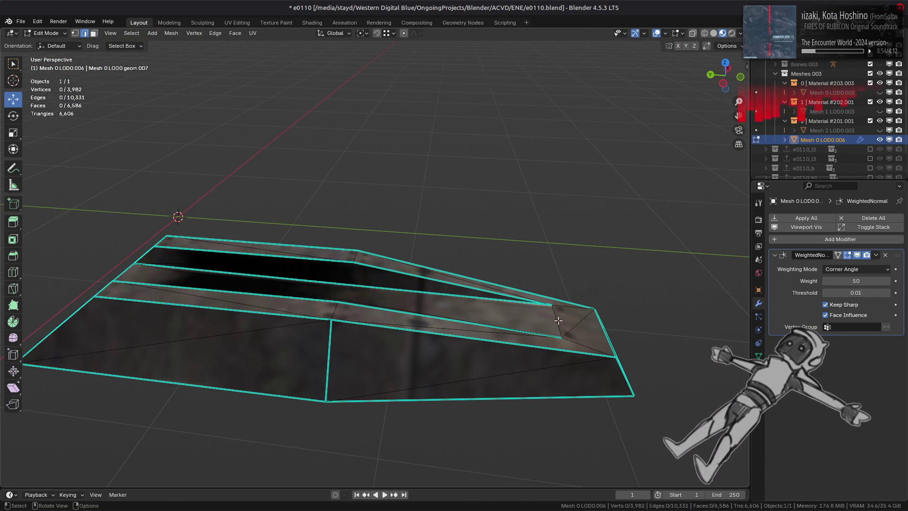
right_click(376, 321)
left_click(368, 310)
middle_click_drag(368, 310, 355, 258)
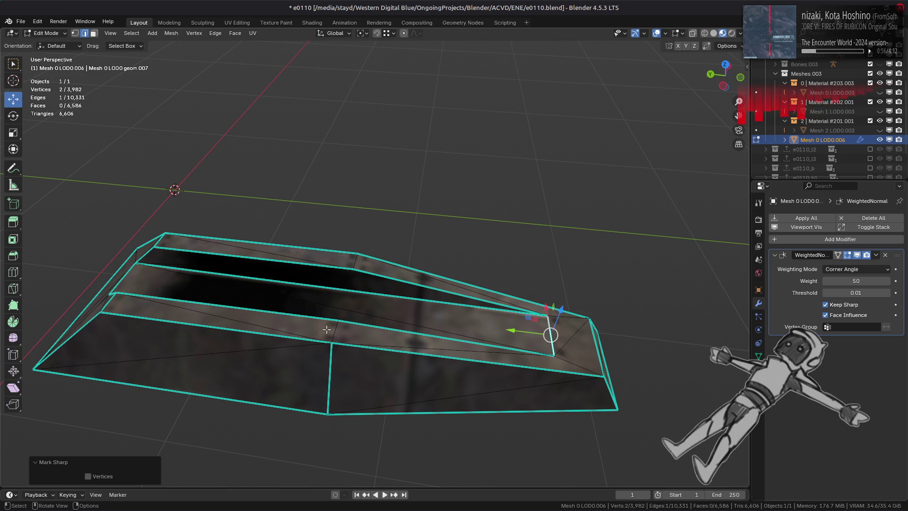
right_click(287, 282)
left_click(288, 285)
mouse_move(288, 285)
middle_mouse_down()
mouse_move(515, 256)
mouse_move(523, 263)
mouse_move(432, 264)
mouse_move(429, 308)
middle_mouse_up()
key("alt+h")
Step: Isolate the box-like hollow channel foot part and mark two of its edges sharp
key("3")
left_click(430, 310)
key("ctrl+l")
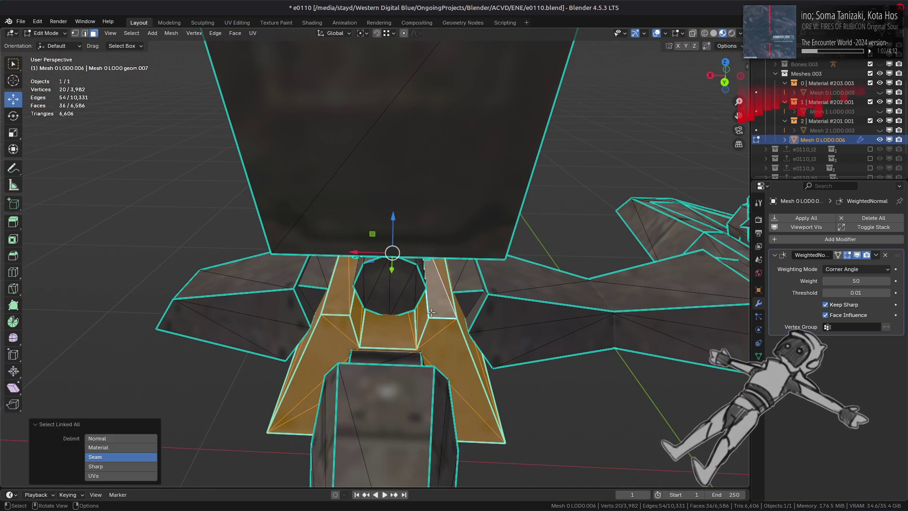
key("shift+h")
middle_click_drag(542, 252, 371, 264)
key("2")
left_click(390, 250)
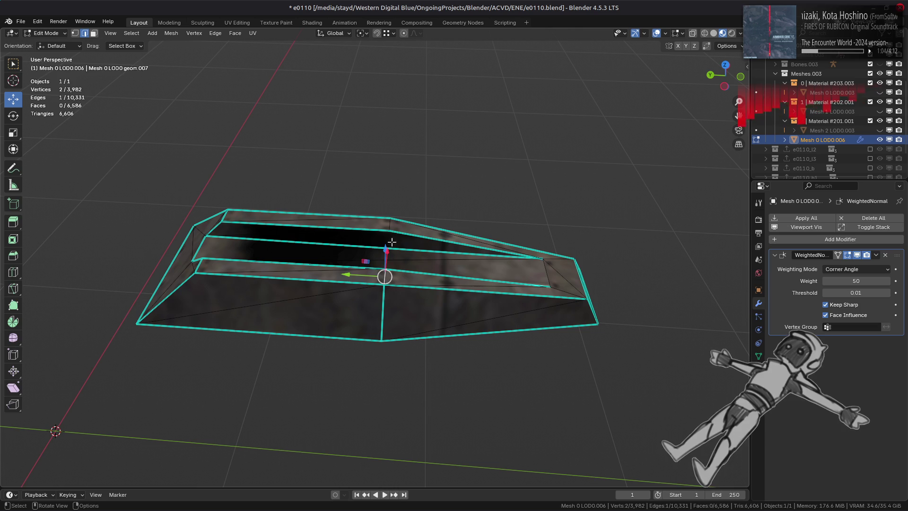
left_click(545, 270, "shift")
key("ctrl+e")
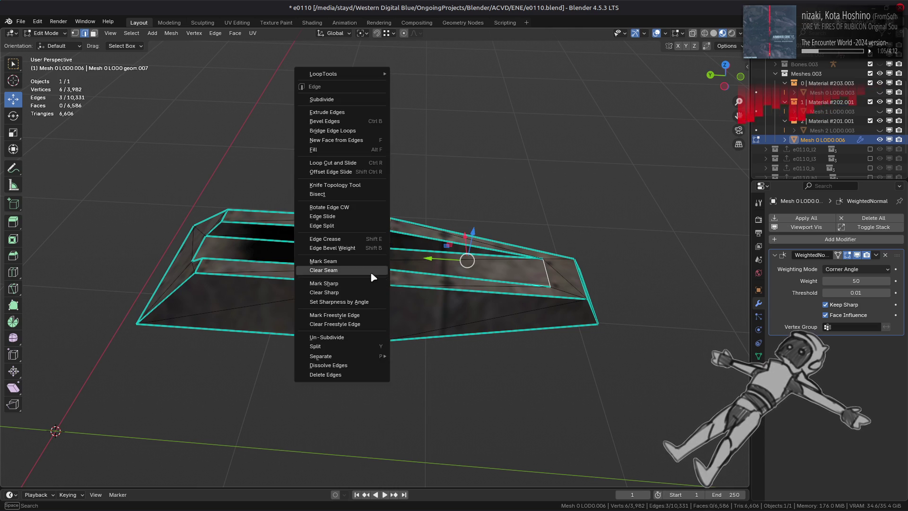
left_click(373, 283)
middle_click_drag(373, 283, 468, 278)
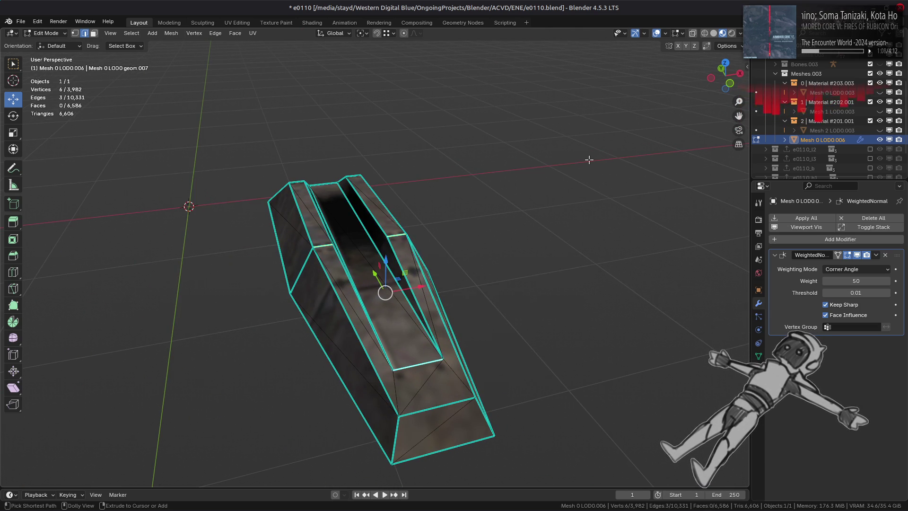
Step: Switch to Solid shading and reveal the whole mech to check its normals
key("z")
middle_click_drag(528, 204, 454, 227)
key("alt+h")
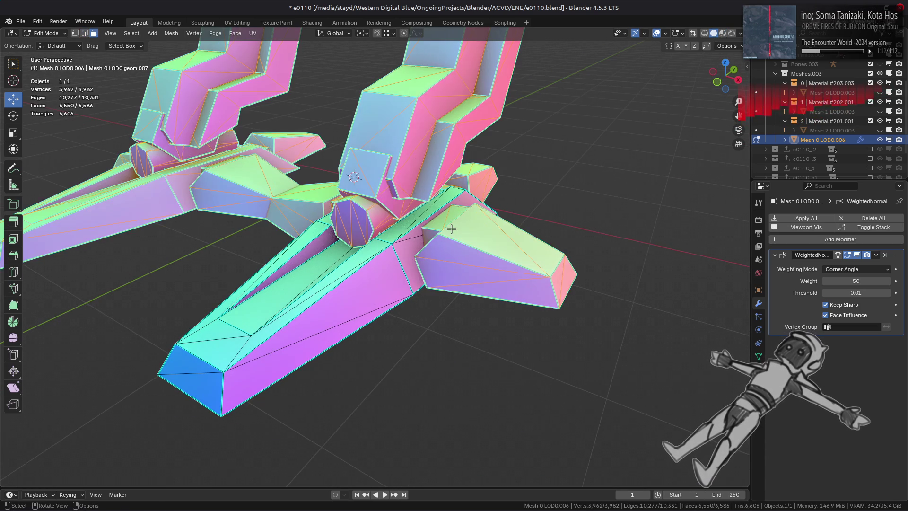
Step: Isolate the main hull and then a leg piece in turn, revealing everything afterwards
key("alt+a")
key("ctrl+z")
key("2")
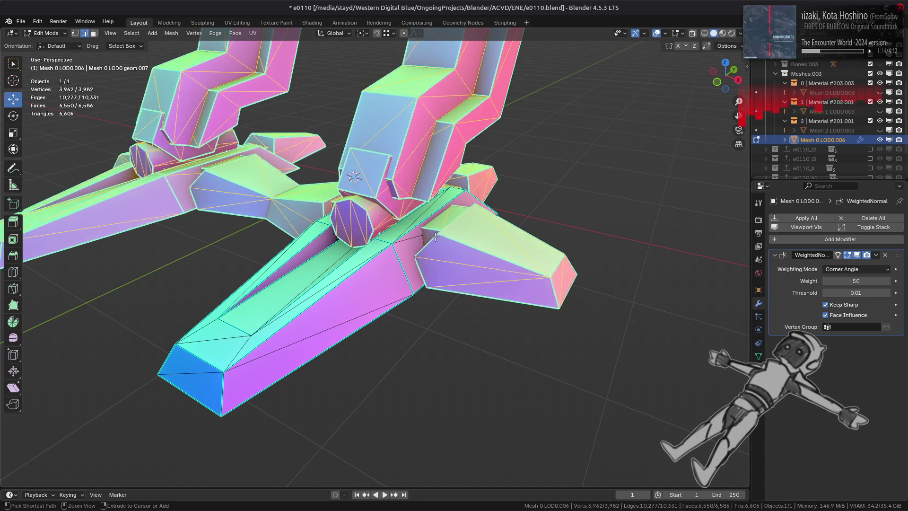
key("h")
key("alt+h")
key("3")
key("alt+a")
mouse_move(447, 238)
middle_mouse_down()
mouse_move(531, 185)
mouse_move(539, 294)
mouse_move(473, 288)
mouse_move(421, 304)
mouse_move(335, 280)
mouse_move(441, 285)
mouse_move(446, 266)
mouse_move(469, 255)
mouse_move(578, 289)
mouse_move(371, 270)
mouse_move(399, 357)
middle_mouse_up()
left_click(554, 320)
key("ctrl+l")
key("shift+h")
key("alt+h")
key("alt+a")
Step: Inspect the legs and torso, then return the viewport to Material Preview shading
middle_click_drag(421, 319, 424, 293)
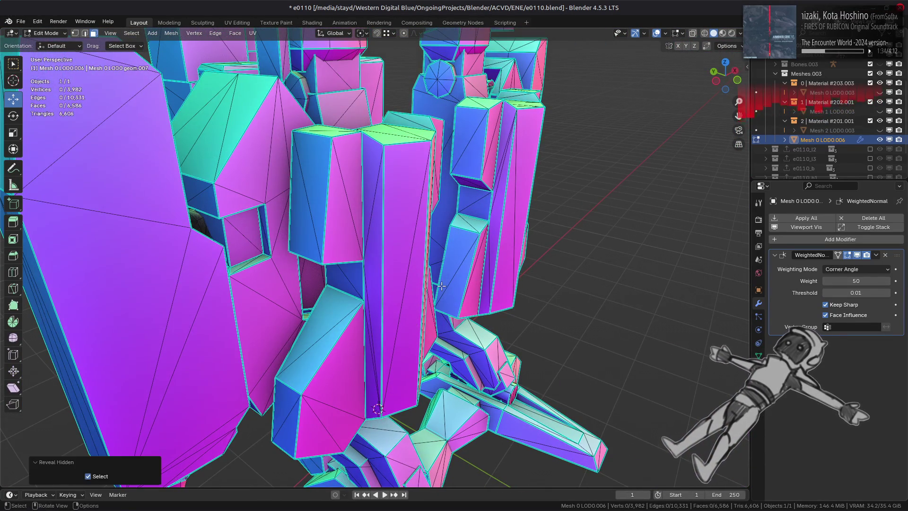
scroll(424, 293, "down", 3)
scroll(425, 276, "up", 4)
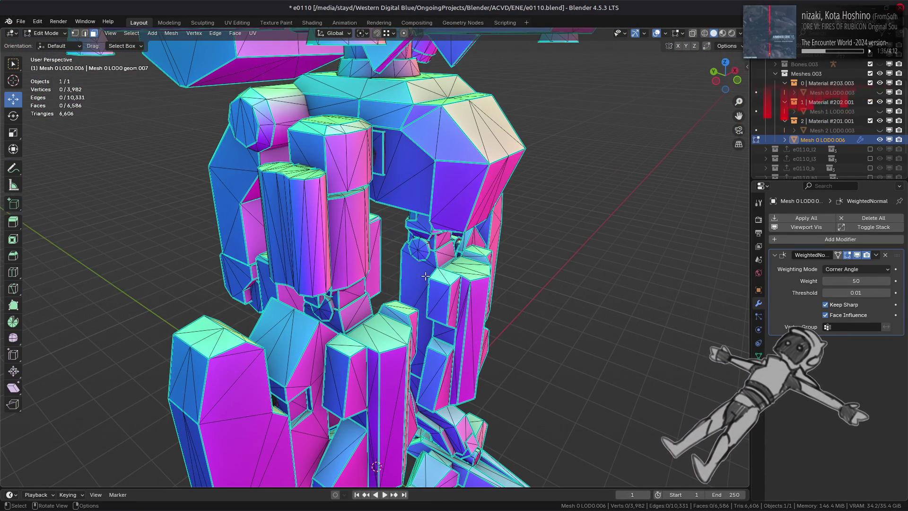
mouse_move(470, 190)
middle_mouse_down("shift")
mouse_move(480, 254)
mouse_move(481, 189)
middle_mouse_up("shift")
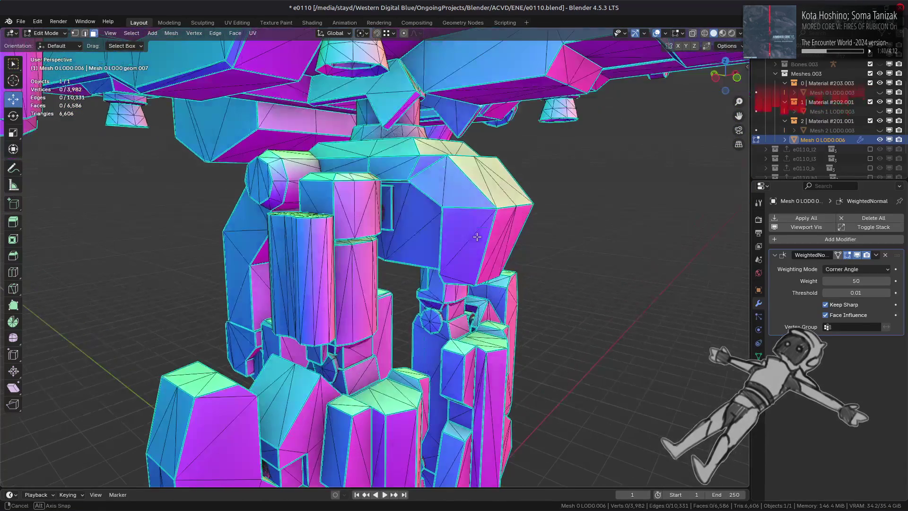
left_click(722, 33)
scroll(385, 169, "down", 1)
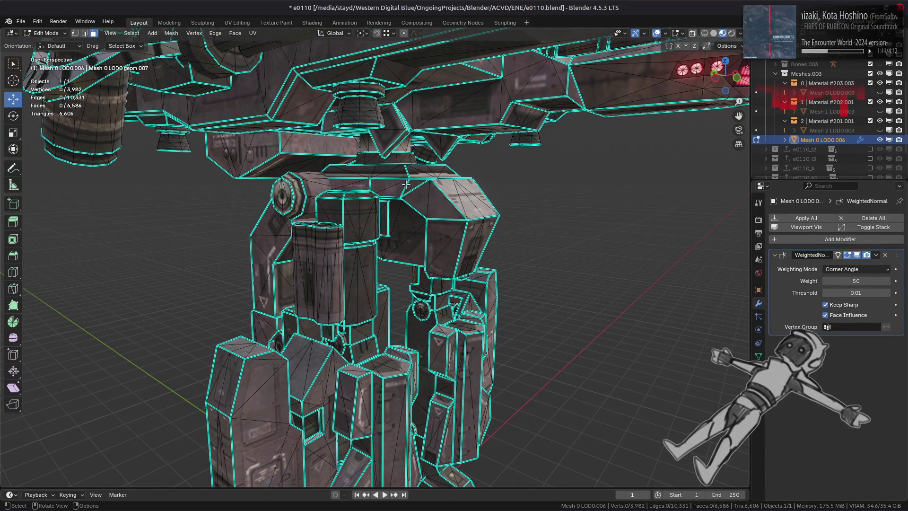
scroll(406, 184, "down", 3)
middle_click_drag(405, 184, 402, 189)
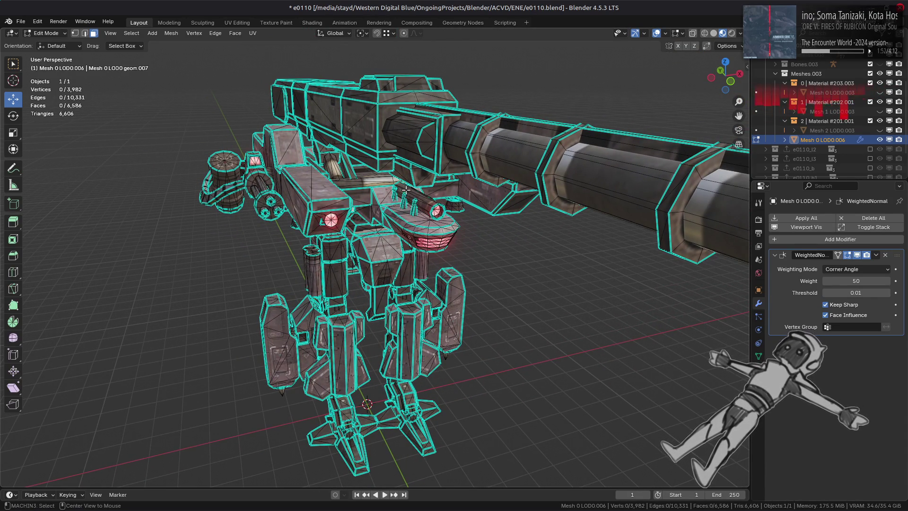
middle_click_drag(434, 206, 449, 207)
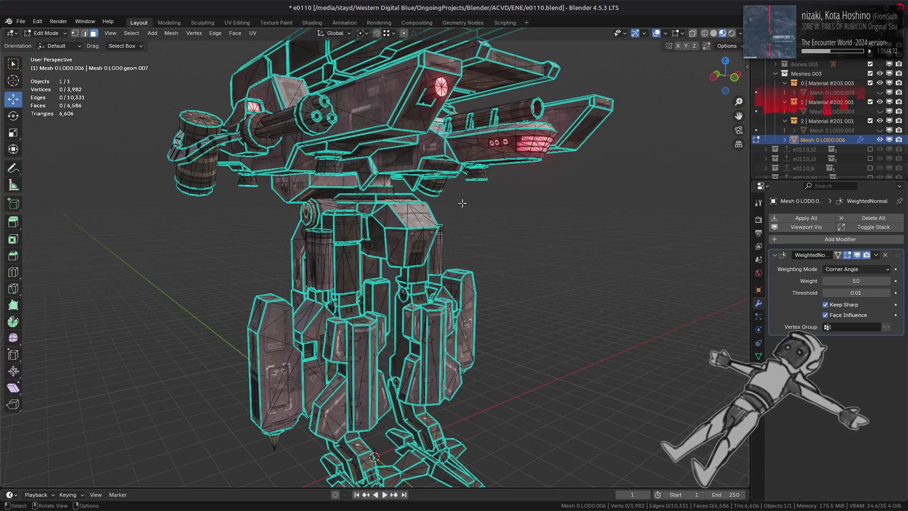
Step: Select all, reduce the selection to the boundary loops, and mark those 884 edges sharp
key("a")
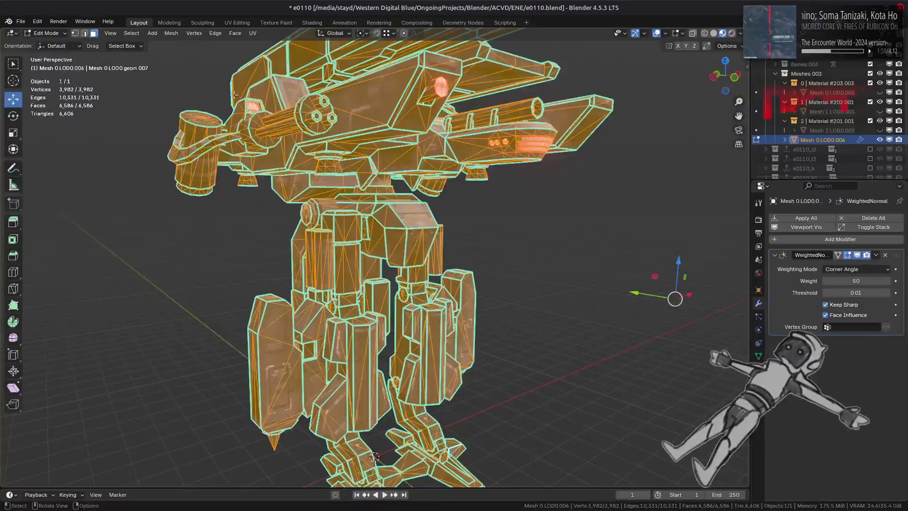
scroll(232, 94, "down", 4)
left_click(142, 34)
mouse_move(189, 182)
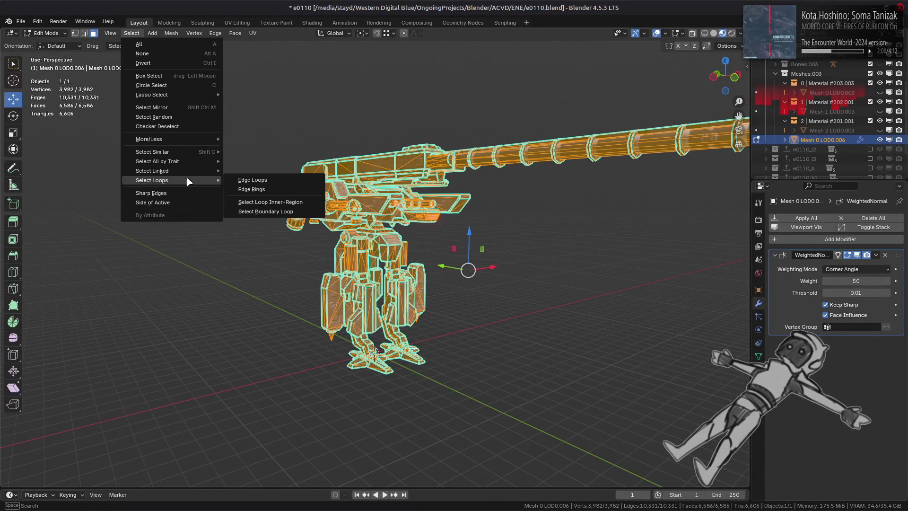
left_click(245, 212)
scroll(258, 232, "up", 4)
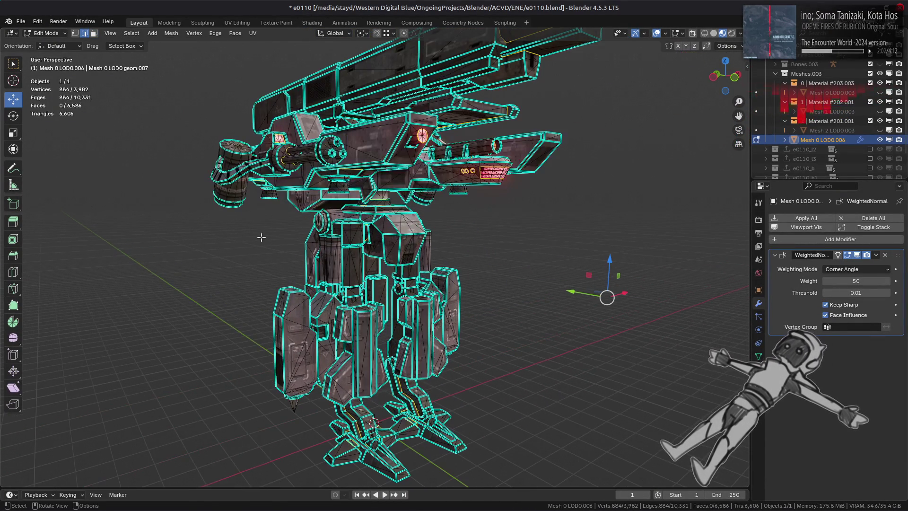
right_click(258, 234)
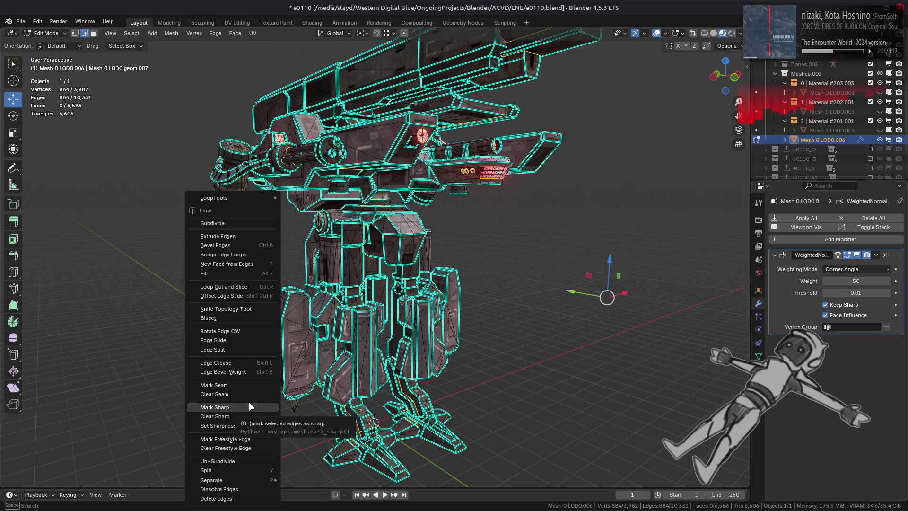
left_click(250, 406)
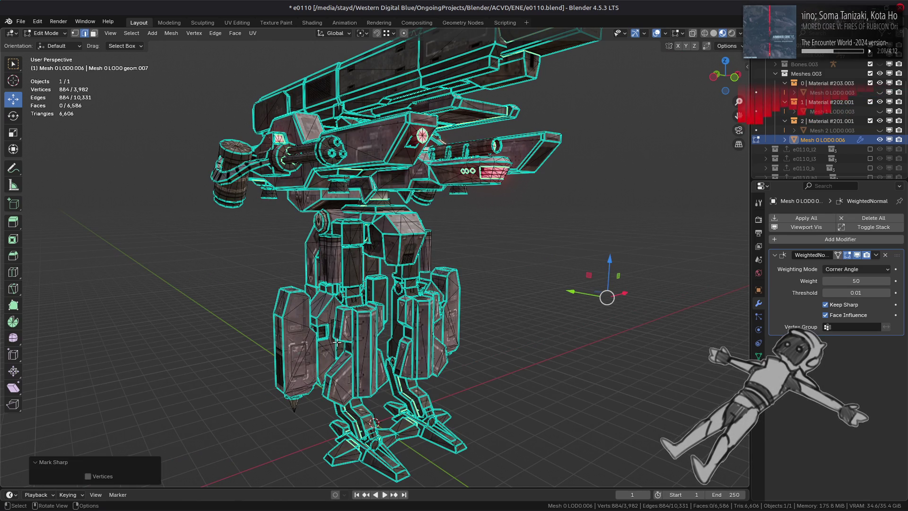
scroll(337, 341, "up", 2)
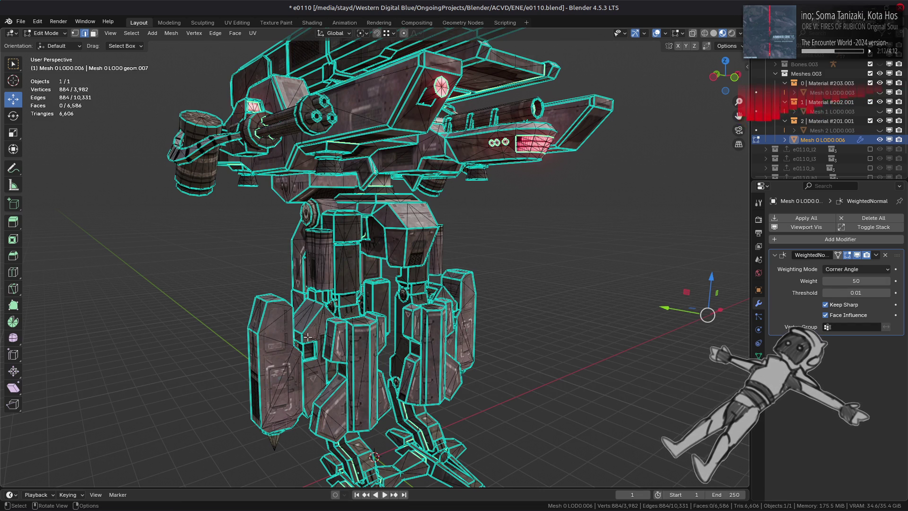
key("1")
right_click(194, 195)
Step: Merge vertices by distance at 0.001 m, removing 28 duplicates, then return to Object Mode
mouse_move(189, 380)
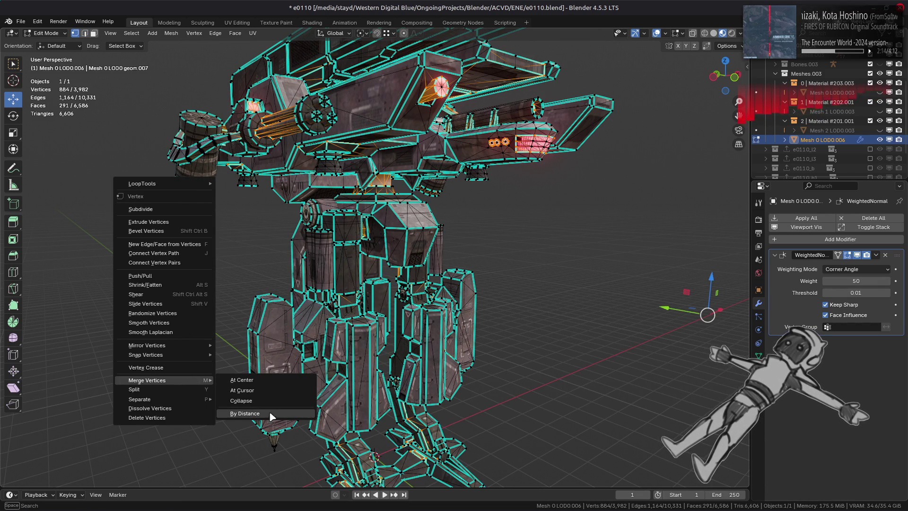
left_click(265, 414)
left_click(98, 455)
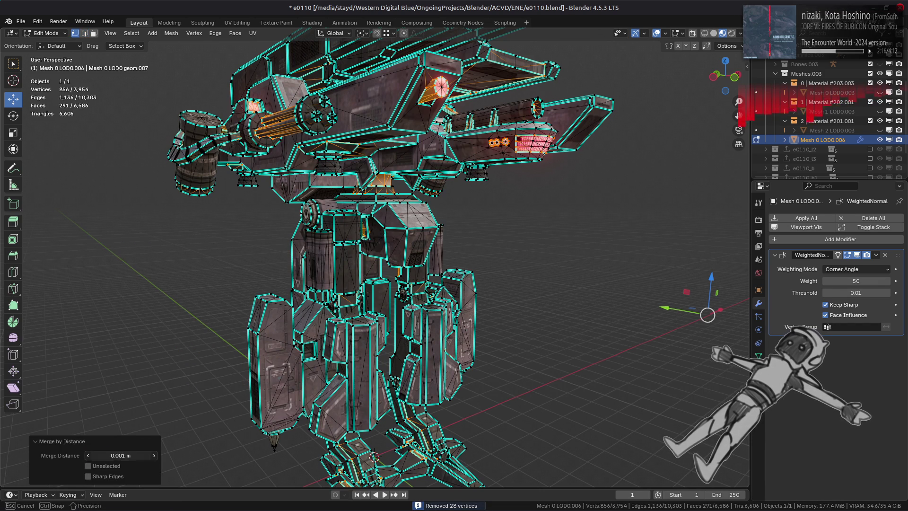
left_click(97, 456)
type("0")
key("Return")
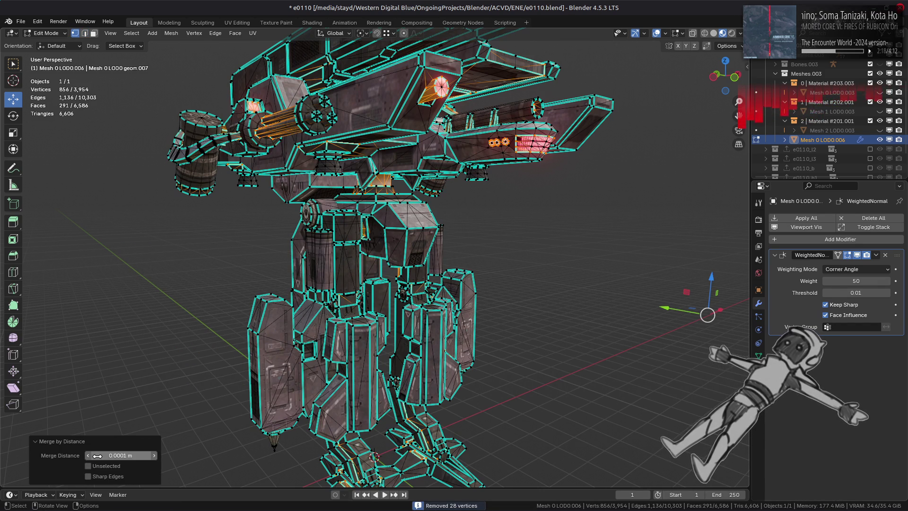
left_click(98, 455)
left_click(98, 456)
key("BackSpace")
key("Return")
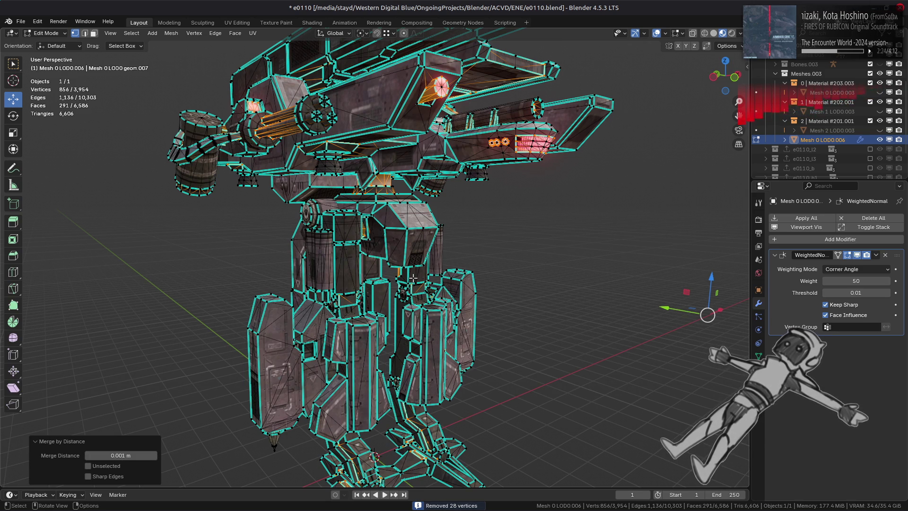
key("Tab")
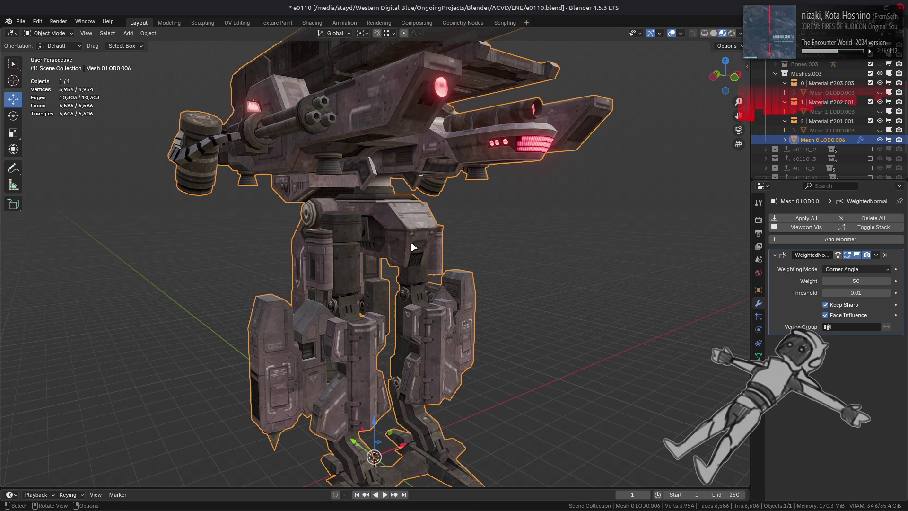
Step: In the Outliner, hide the three Mesh LOD0.003 objects and show and select Mesh 0 LOD0.006
scroll(436, 248, "up", 3)
middle_click_drag(436, 248, 408, 249)
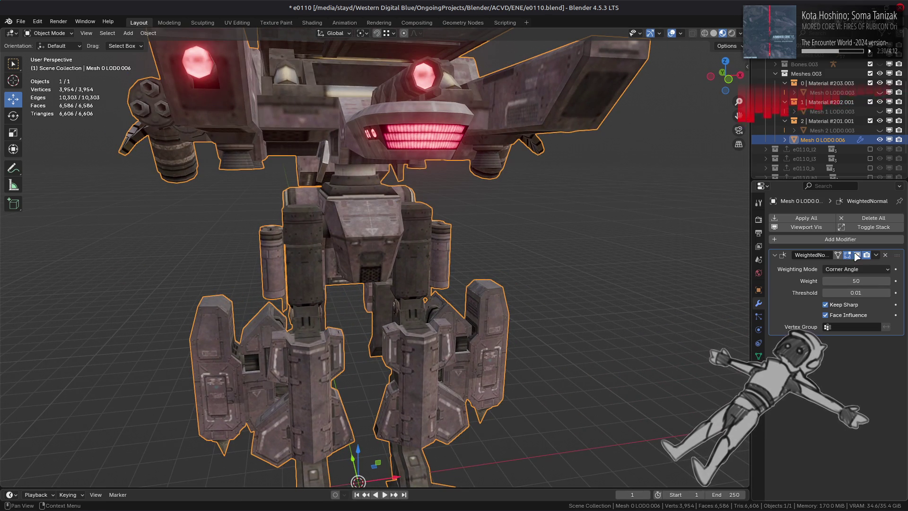
mouse_move(520, 214)
middle_mouse_down()
mouse_move(520, 194)
mouse_move(520, 213)
middle_mouse_up()
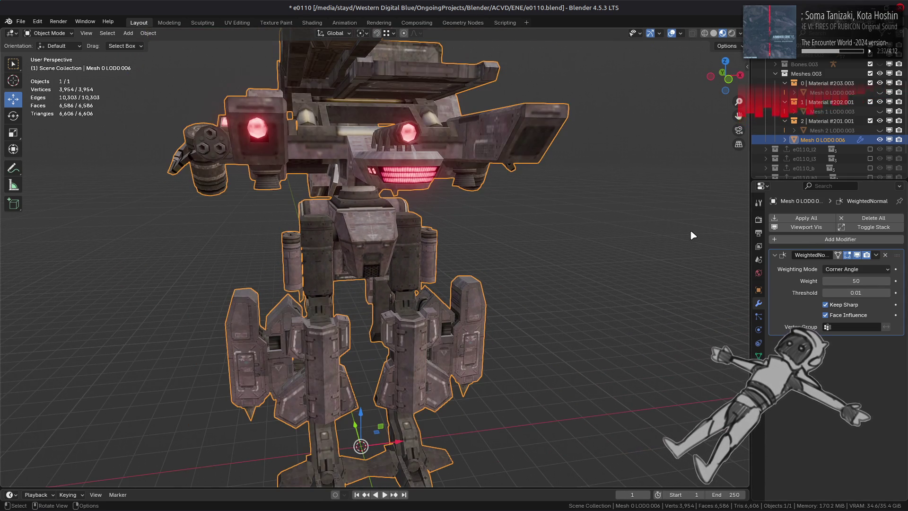
left_click(521, 215)
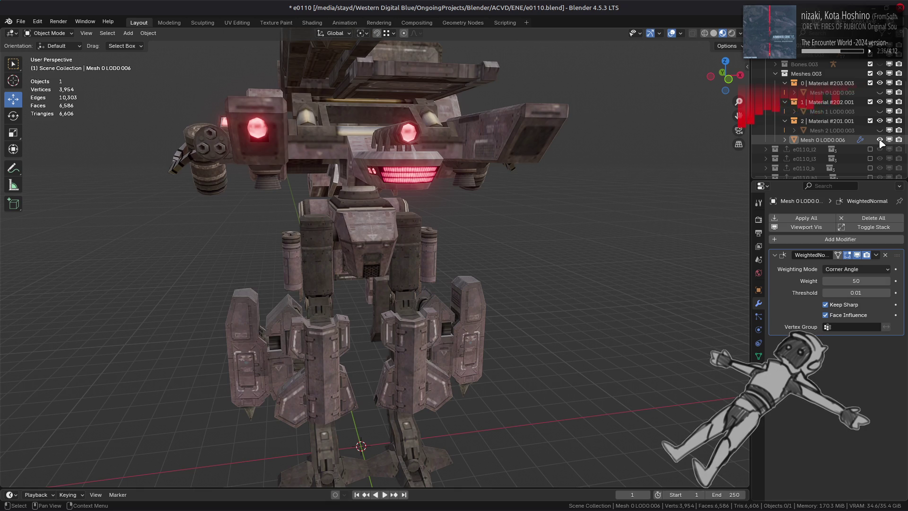
left_click(879, 140)
mouse_move(879, 130)
left_mouse_down()
mouse_move(880, 93)
mouse_move(881, 131)
left_mouse_up()
left_click(879, 140)
left_click(824, 140)
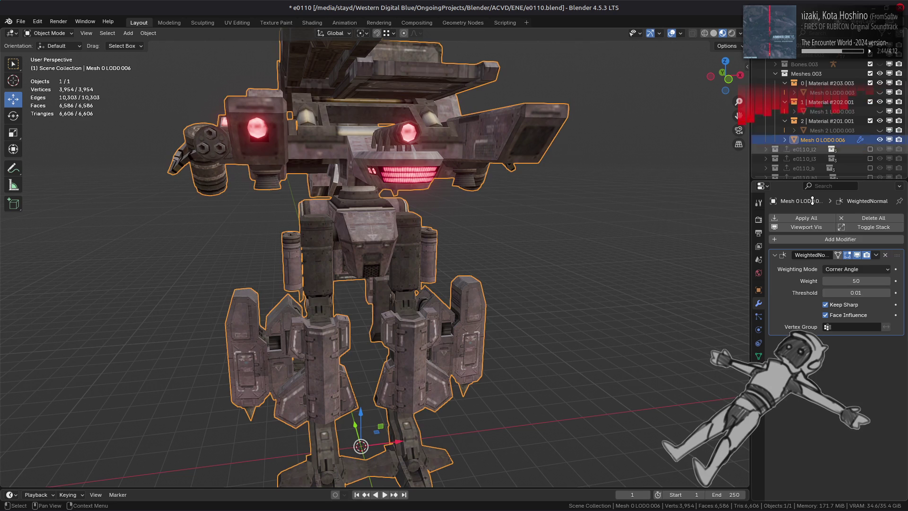
left_click(833, 239)
Step: Add a Decimate modifier and set its ratio to 0.667
mouse_move(784, 224)
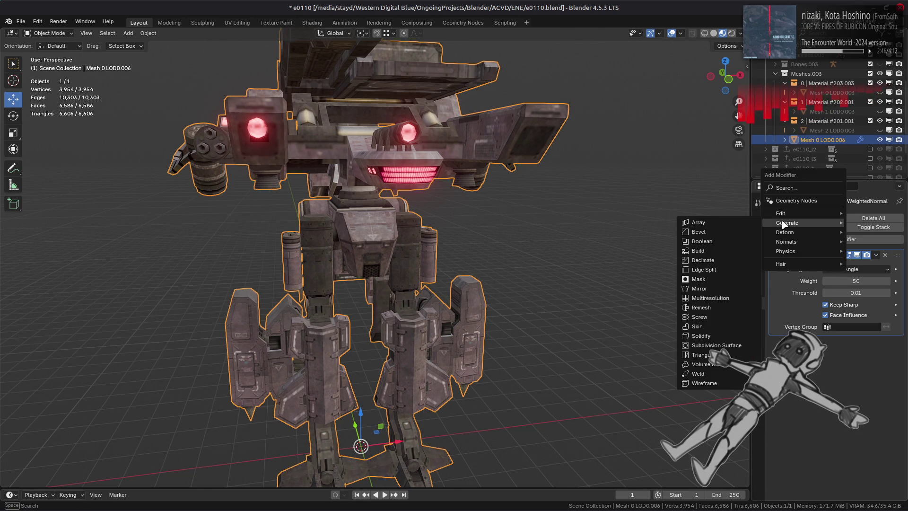
left_click(709, 260)
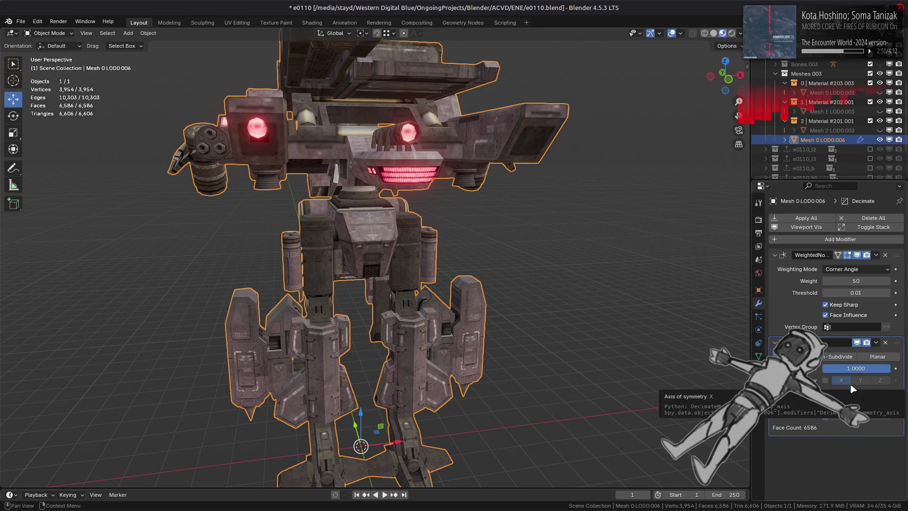
left_click(856, 368)
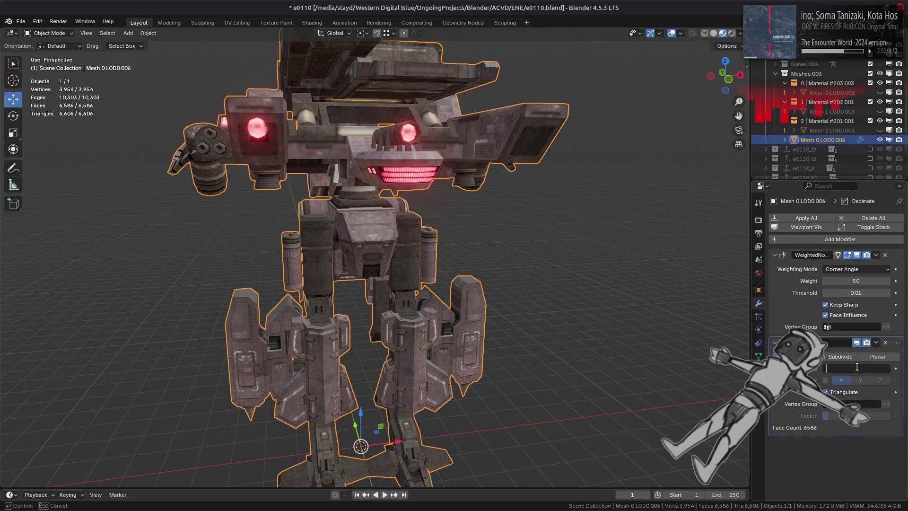
type("467")
key("Return")
Step: Enable Decimate symmetry on the X axis, briefly trying Y first
mouse_move(563, 268)
middle_mouse_down()
mouse_move(495, 254)
mouse_move(596, 291)
middle_mouse_up()
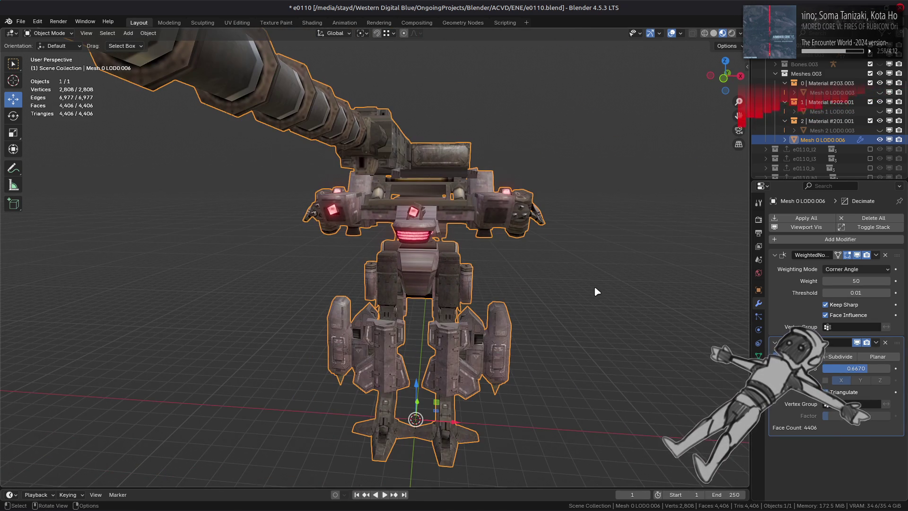
left_click(826, 381)
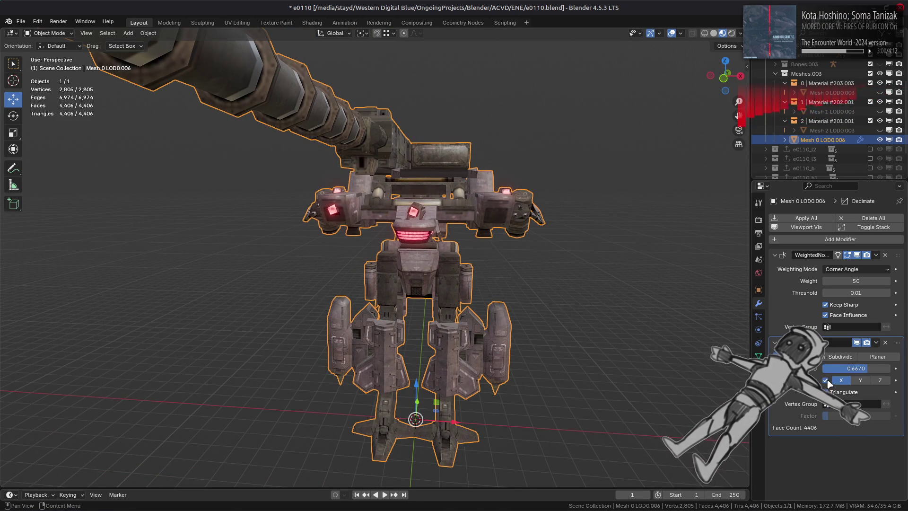
scroll(602, 308, "up", 3)
middle_click_drag(631, 285, 634, 315)
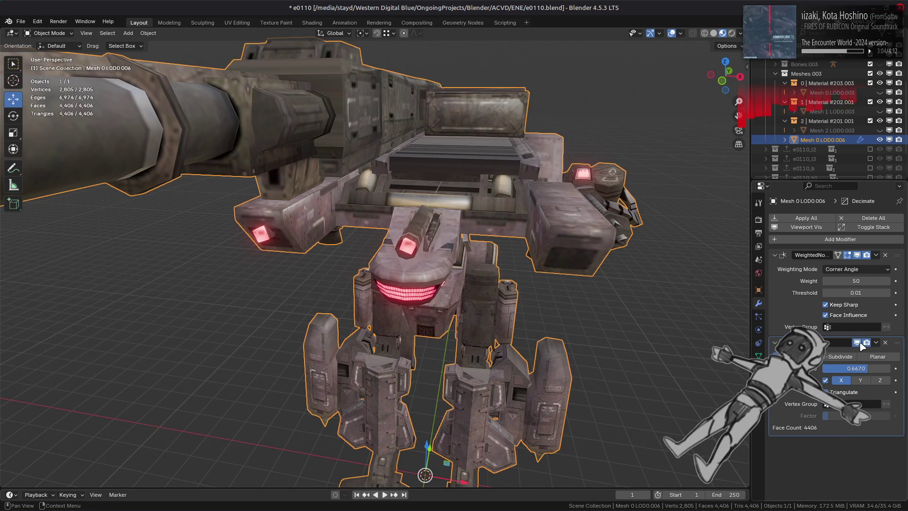
left_click(861, 381)
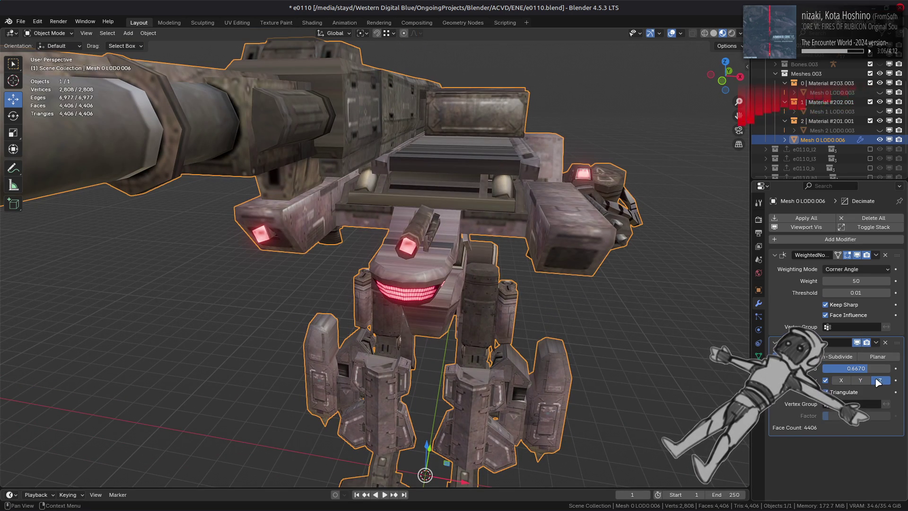
left_click(841, 380)
left_click(826, 381)
left_click(826, 381)
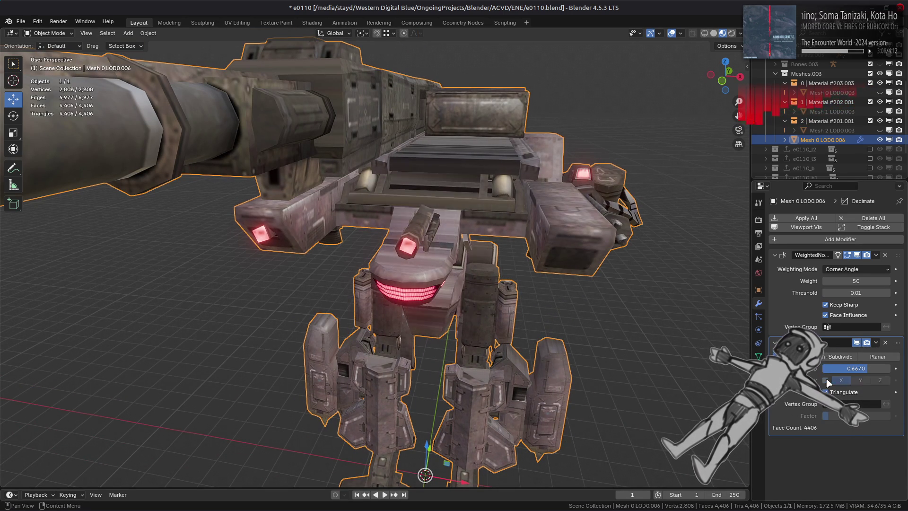
middle_click_drag(634, 312, 625, 322)
Step: Toggle the Decimate modifier's viewport display to compare against the full mesh
left_click(857, 342)
left_click(857, 342)
left_click(857, 342)
left_click(858, 342)
left_click(857, 342)
left_click(858, 342)
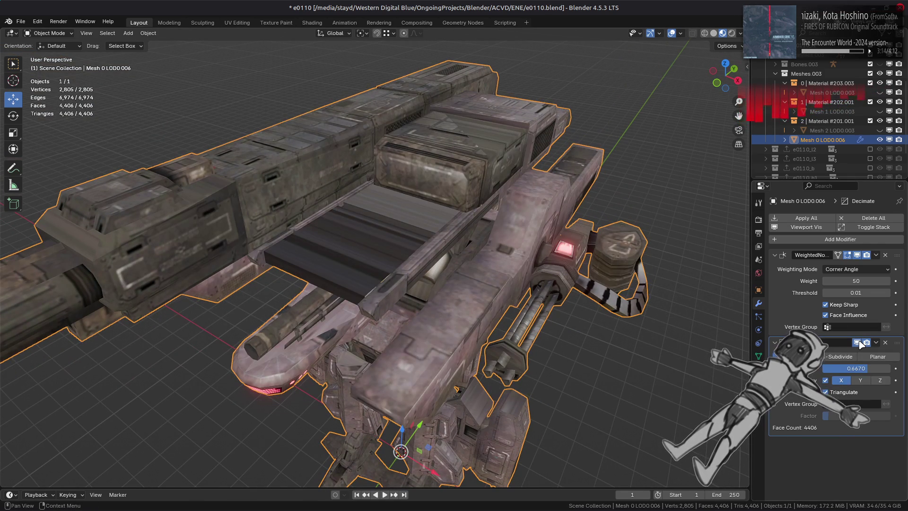
left_click(860, 341)
left_click(860, 341)
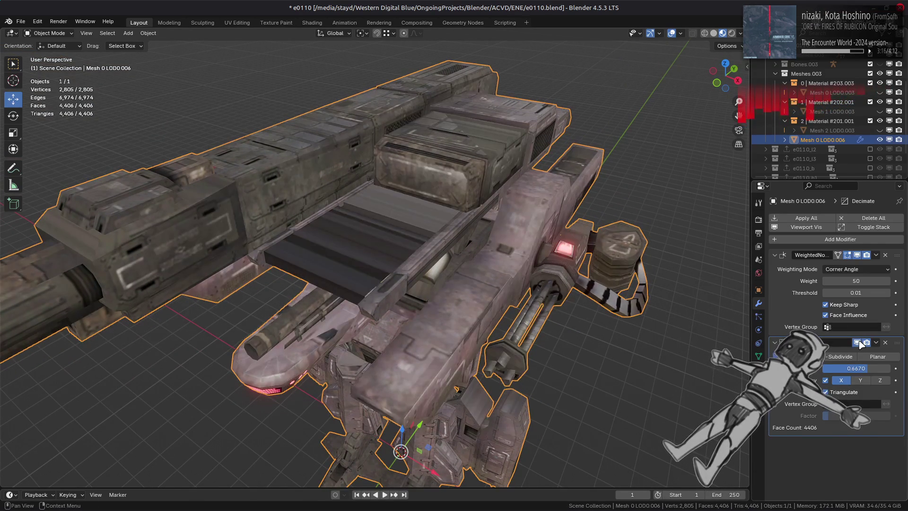
left_click(859, 341)
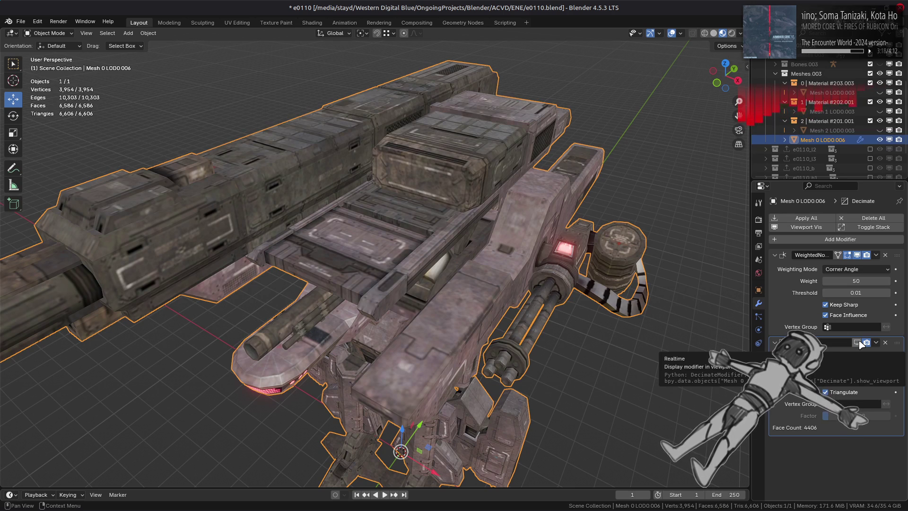
Step: Toggle the Decimate modifier's viewport display to compare, from front and top-down angles
left_click(858, 343)
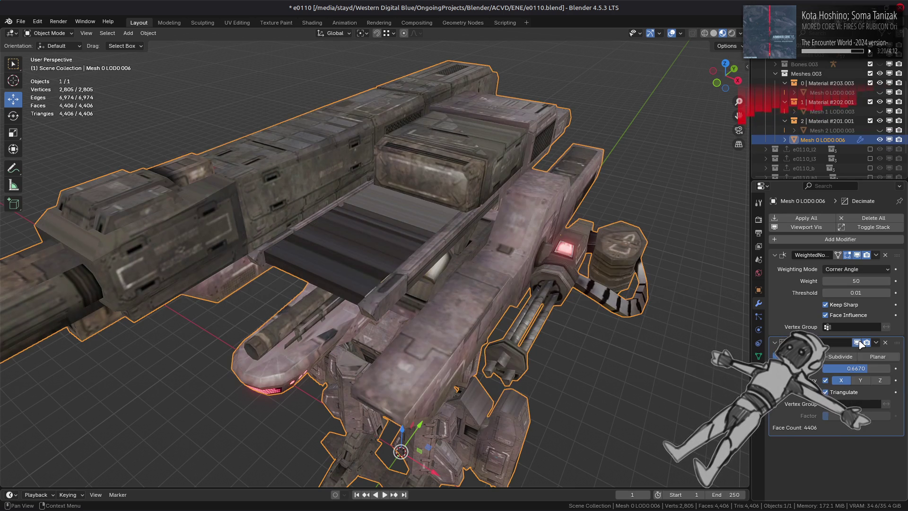
left_click(858, 342)
left_click(858, 342)
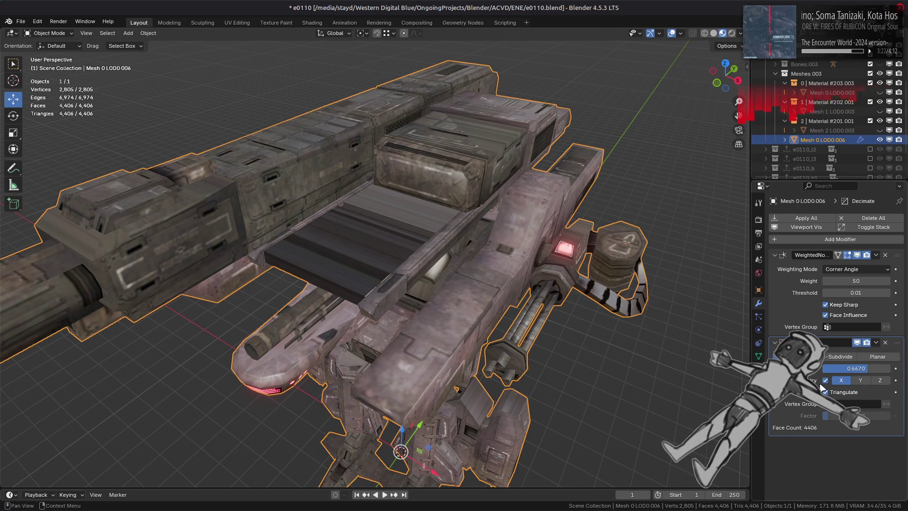
middle_click_drag(642, 326, 664, 305)
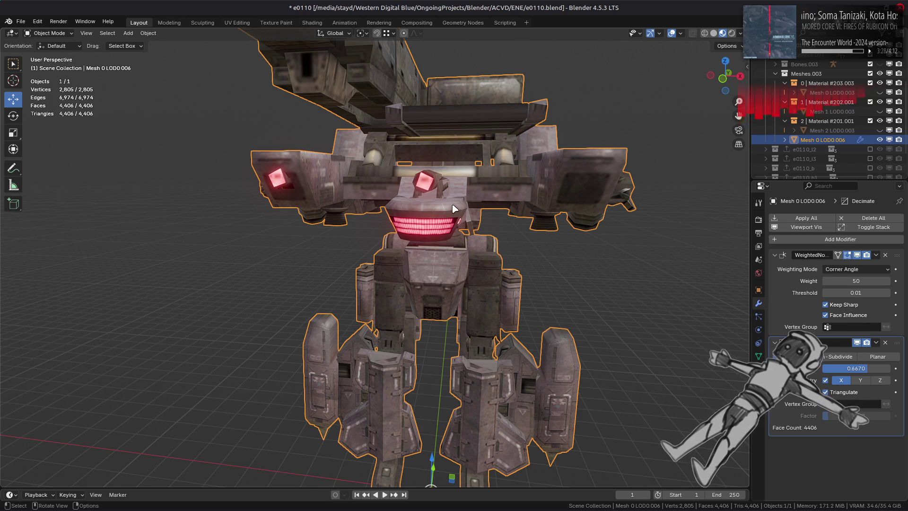
mouse_move(520, 199)
middle_mouse_down()
mouse_move(491, 228)
mouse_move(516, 208)
middle_mouse_up()
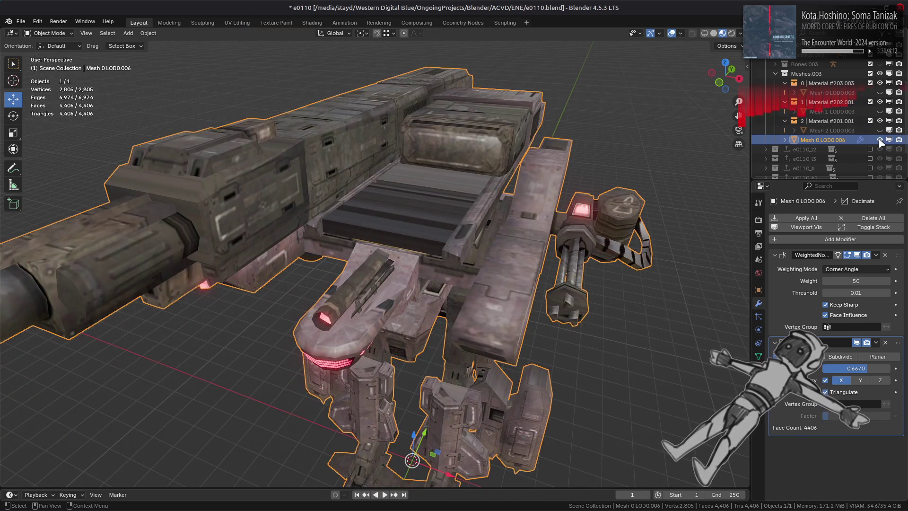
Step: Swap visibility between LOD0.006 and the three LOD0.003 meshes, ending with only LOD0.006 shown
left_click(879, 140)
left_click_drag(880, 130, 880, 94)
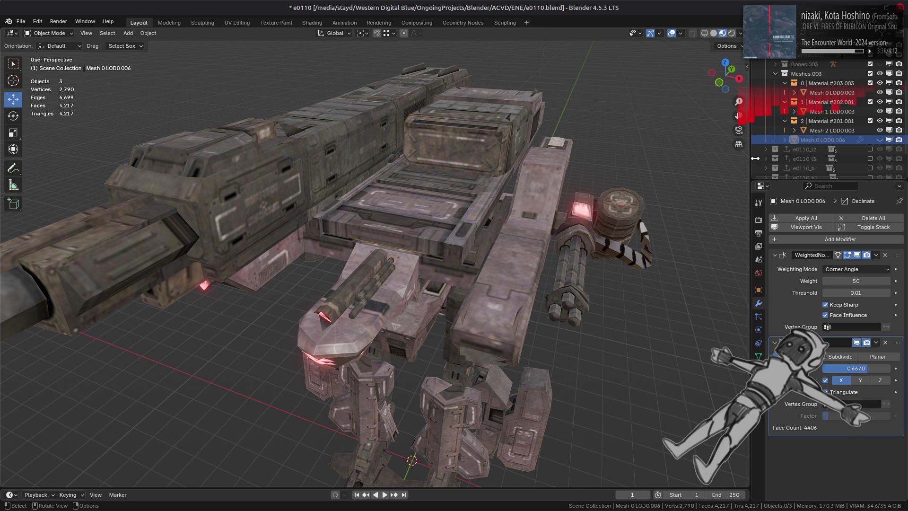
left_click(880, 140)
left_click_drag(878, 130, 880, 92)
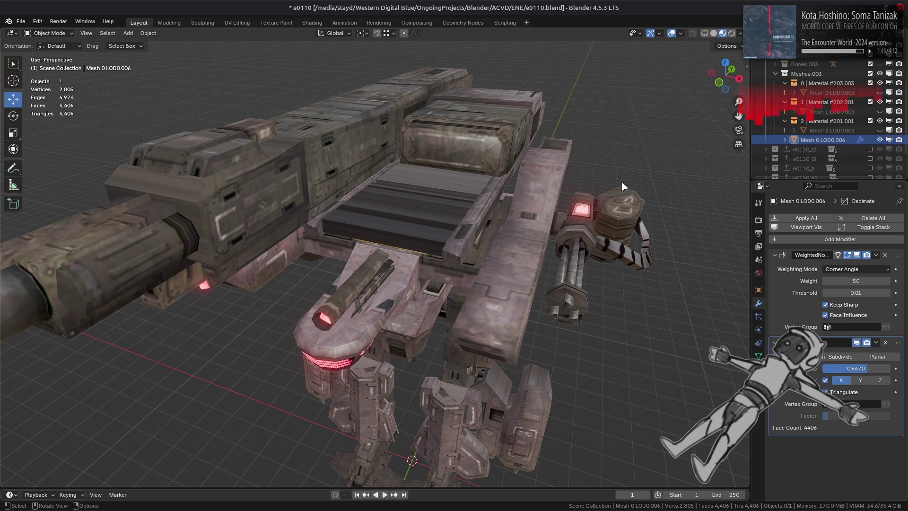
middle_click_drag(621, 191, 700, 208)
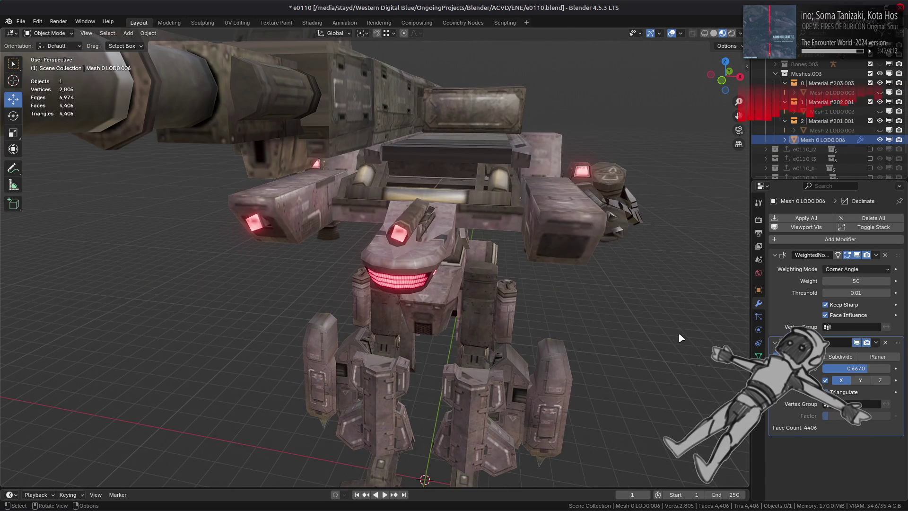
left_click(857, 342)
Step: Try Planar decimation with all delimits except All Boundaries and a raised angle limit
left_click(857, 342)
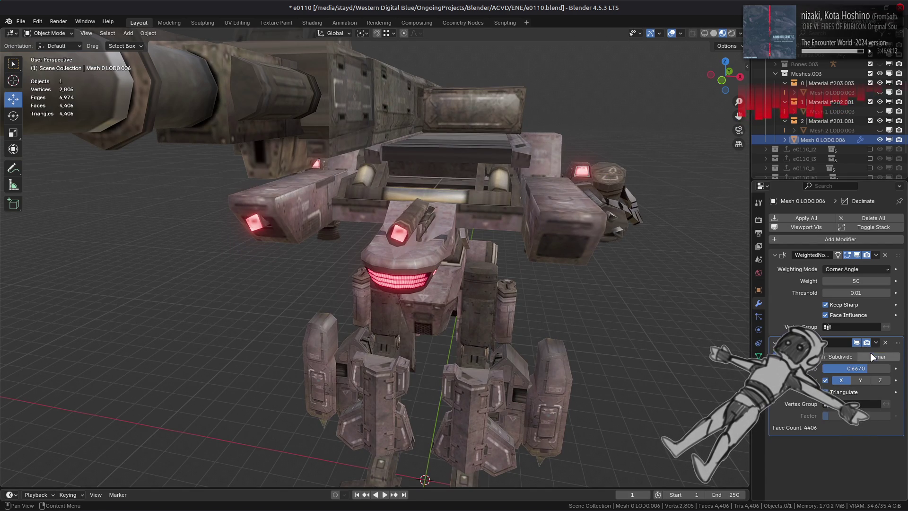
left_click(874, 356)
left_click_drag(859, 385, 858, 434)
left_click(858, 433)
left_click_drag(854, 368, 860, 368)
middle_click_drag(615, 293, 671, 313)
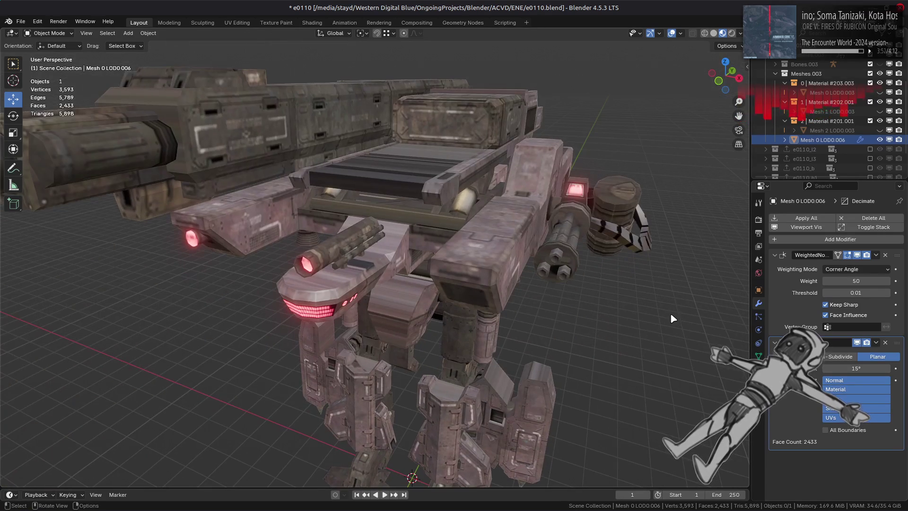
Step: Return the Decimate modifier to Collapse mode and raise its ratio
left_click(795, 356)
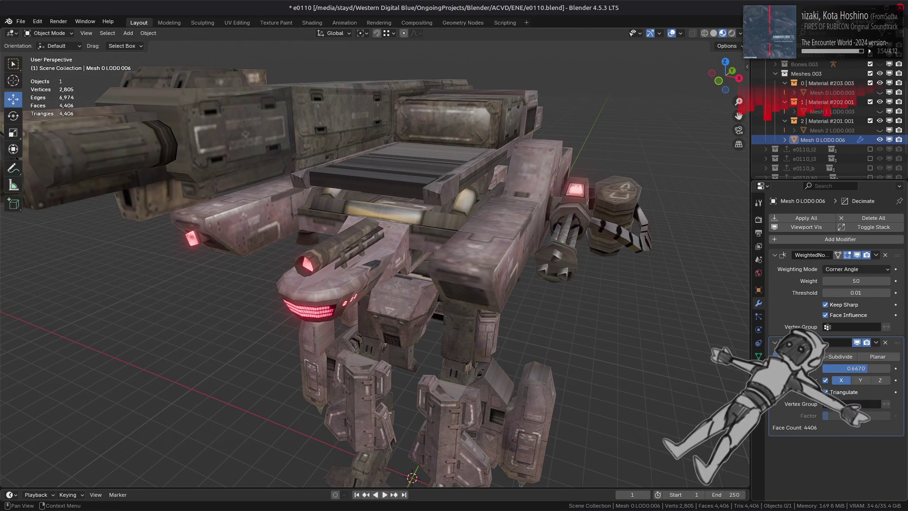
mouse_move(864, 372)
left_mouse_down()
mouse_move(887, 372)
mouse_move(870, 367)
left_mouse_up()
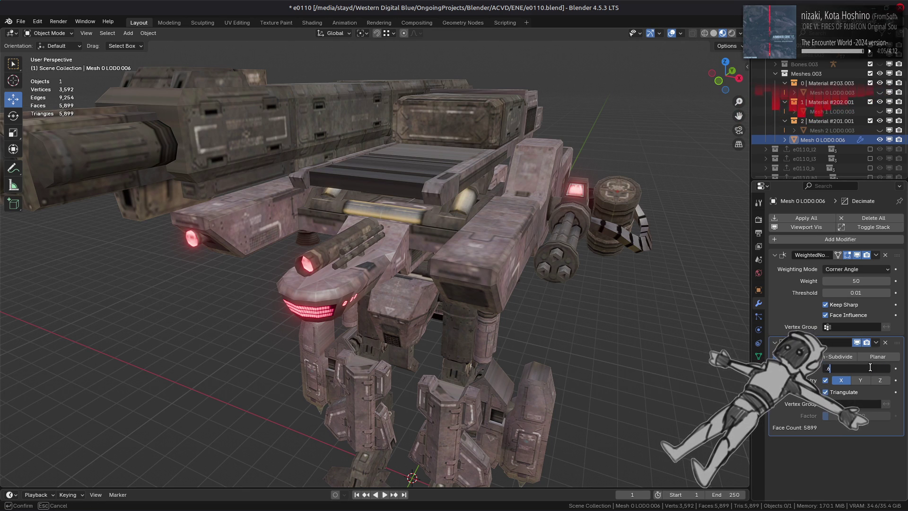
type("67")
key("Return")
Step: Set the Decimate ratio to 2/3 (0.6667)
double_click(870, 367)
type("2/3")
key("Return")
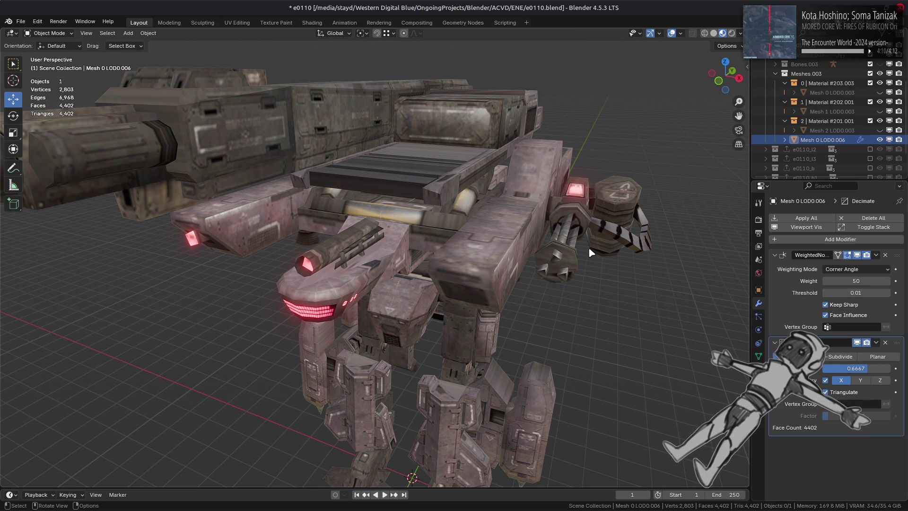
middle_click_drag(590, 253, 494, 263)
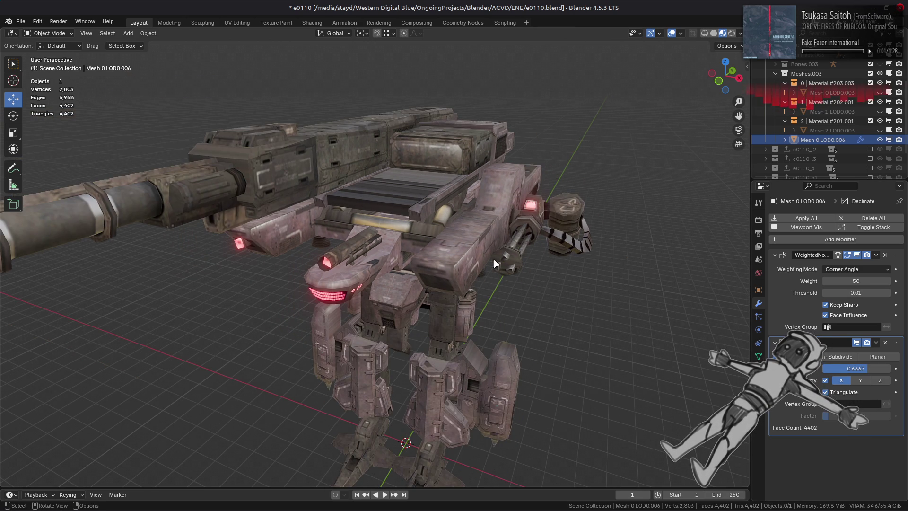
Step: Test moving Decimate above WeightedNormal, then restore WeightedNormal to the top of the stack
scroll(486, 264, "down", 2)
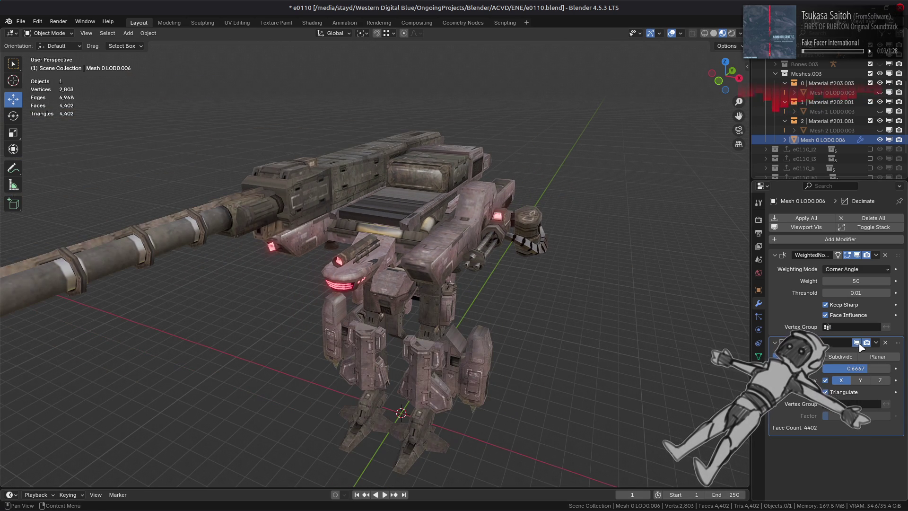
left_click_drag(897, 342, 886, 238)
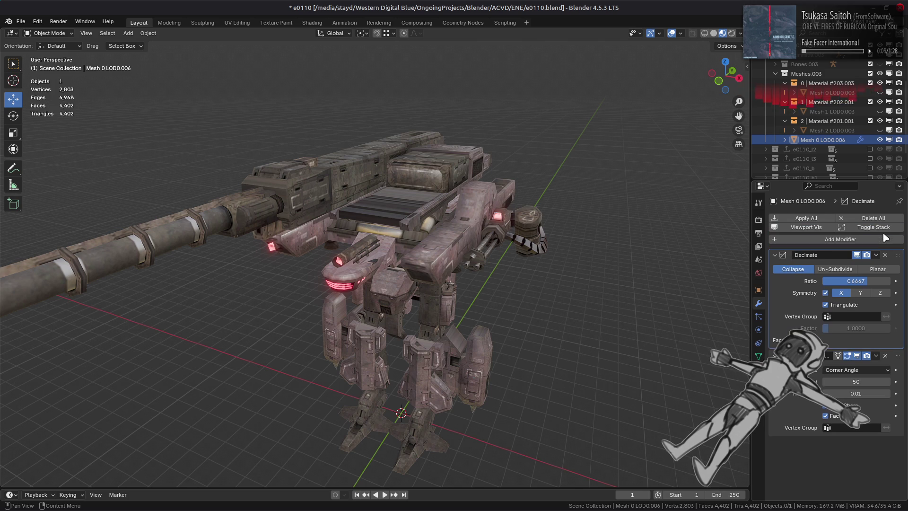
left_click_drag(897, 356, 887, 228)
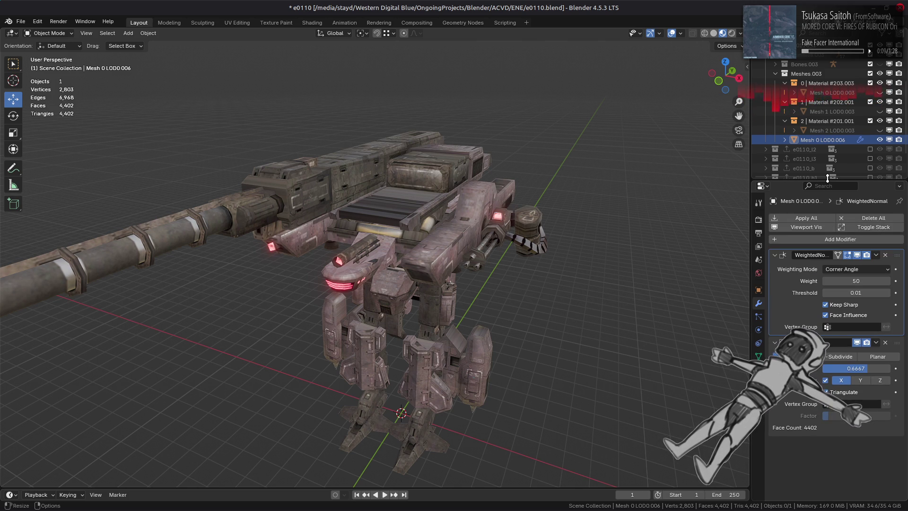
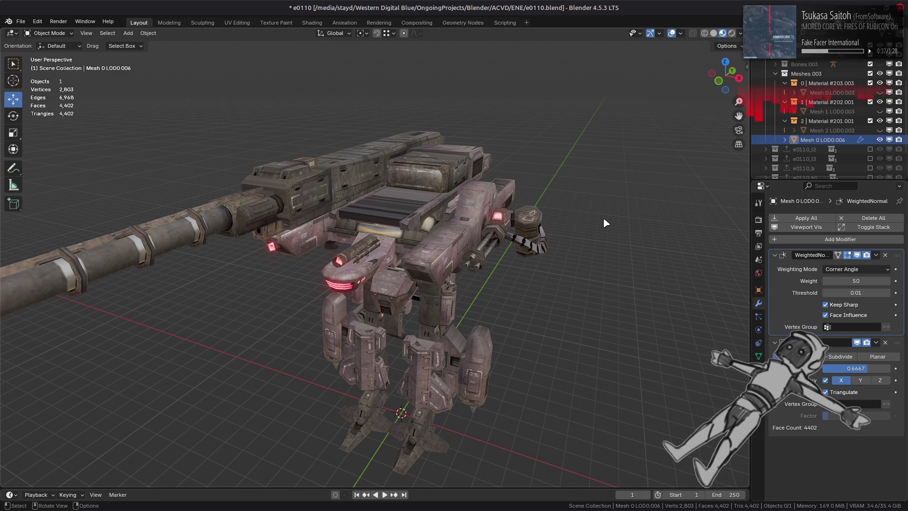
Step: Lower the mech's Decimate ratio to 0.5 (3,302 faces) and enter Edit Mode on it
scroll(603, 217, "up", 2)
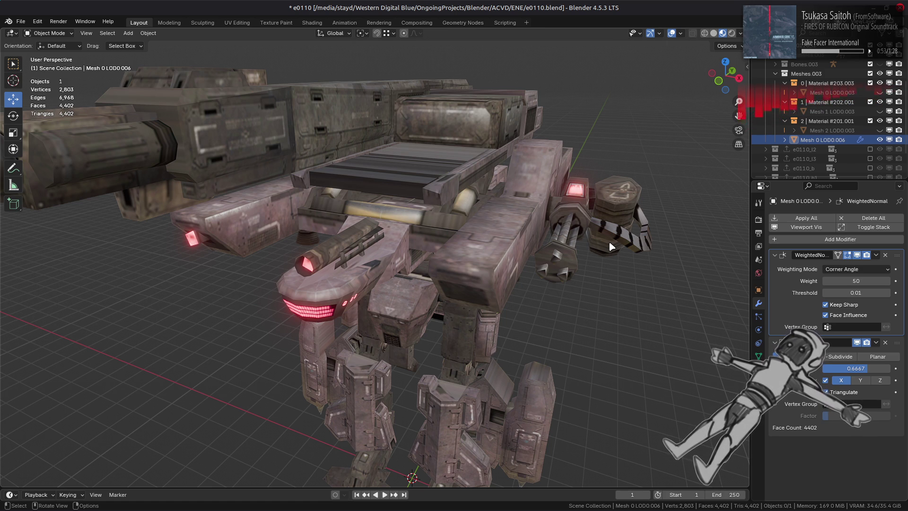
mouse_move(856, 368)
left_mouse_down()
mouse_move(835, 369)
mouse_move(850, 371)
left_mouse_up()
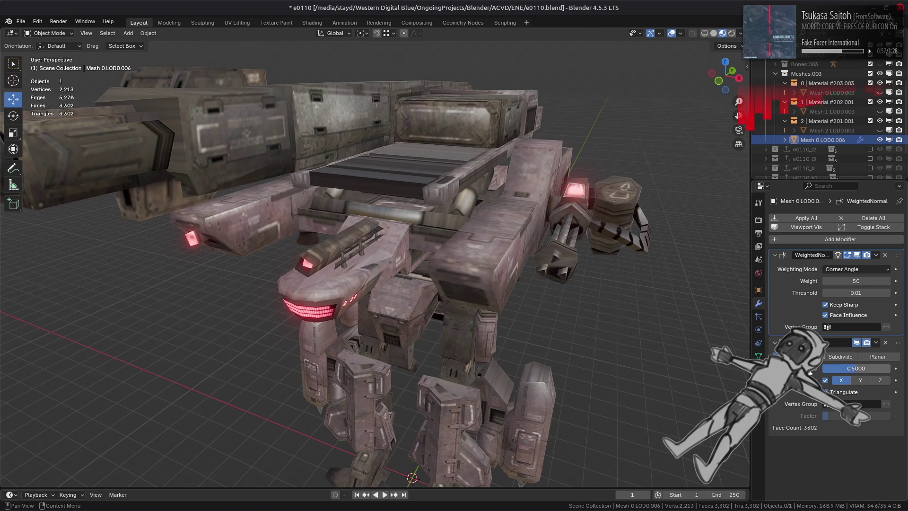
middle_click_drag(490, 214, 524, 241)
left_click(532, 246)
key("Tab")
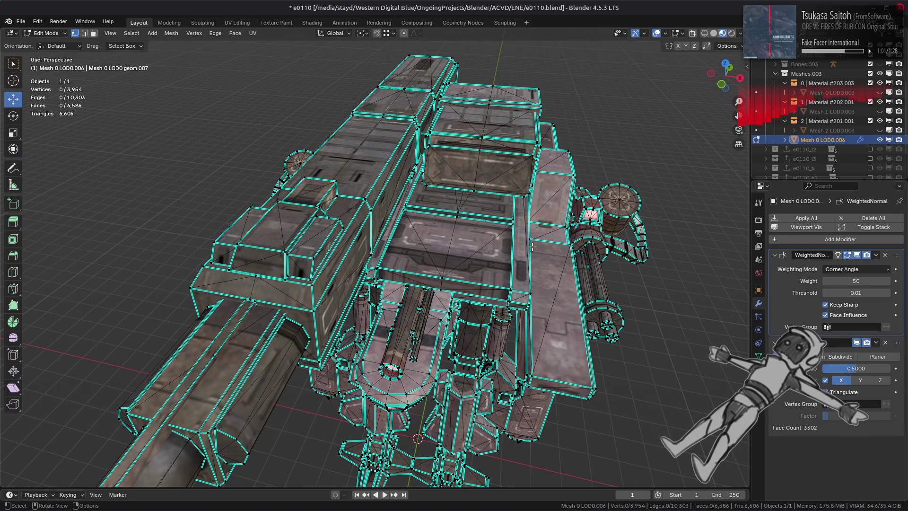
Step: Orbit, pan and zoom to inspect the decimated mesh from top and front
middle_click_drag(532, 246, 459, 251)
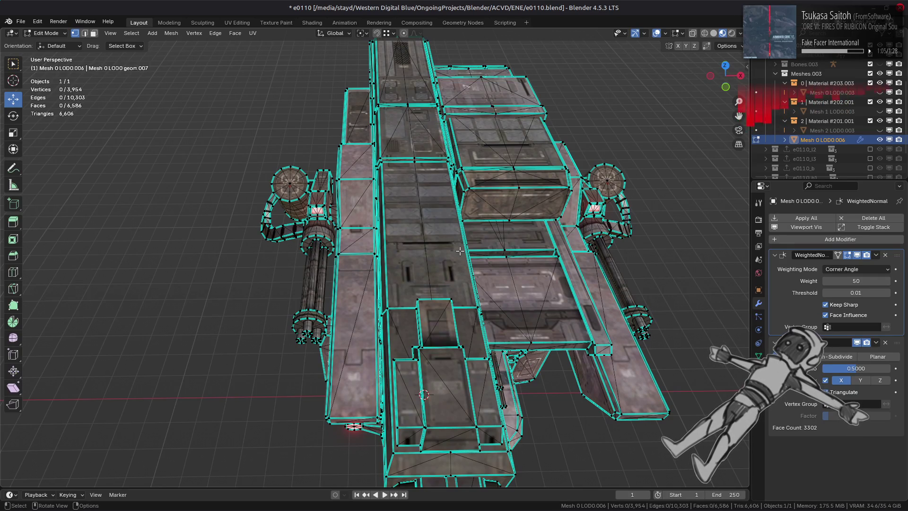
scroll(384, 229, "up", 2)
mouse_move(385, 237)
middle_mouse_down("shift")
mouse_move(386, 261)
mouse_move(507, 247)
mouse_move(478, 241)
middle_mouse_up("shift")
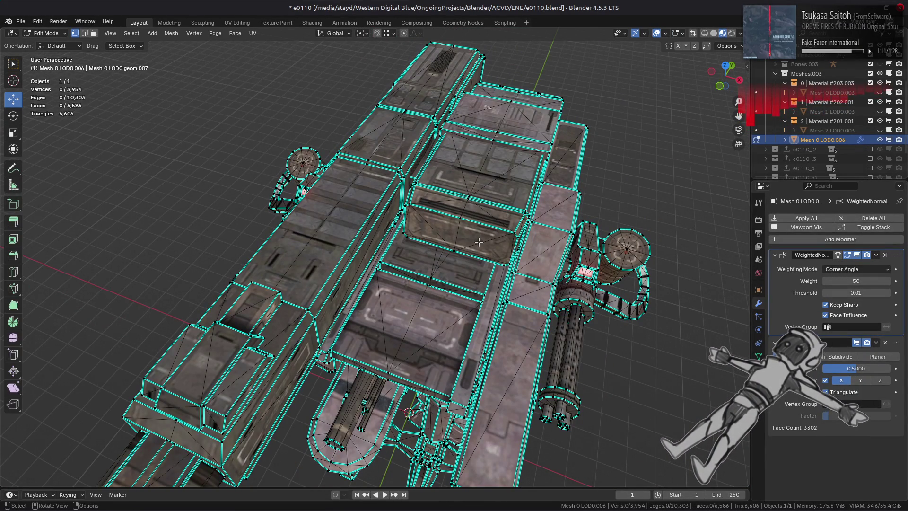
scroll(478, 242, "up", 5)
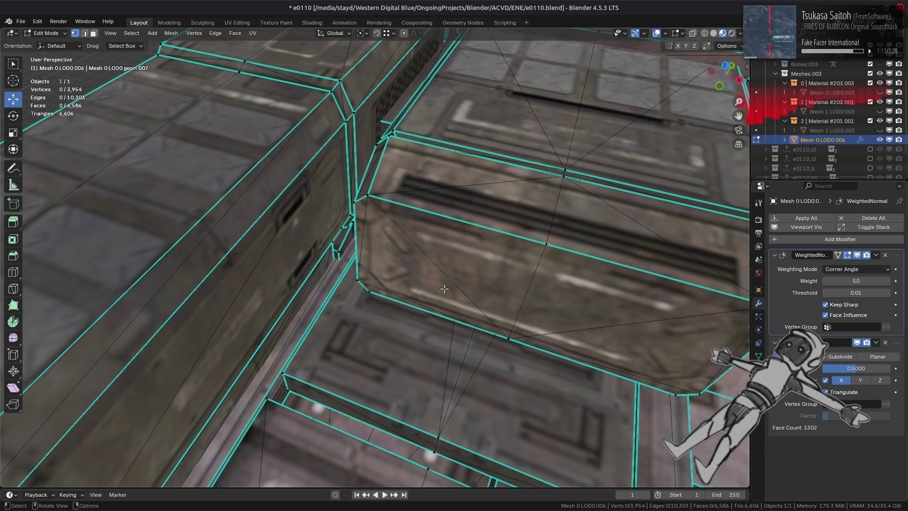
scroll(444, 288, "down", 5)
mouse_move(444, 288)
middle_mouse_down()
mouse_move(468, 247)
mouse_move(456, 241)
mouse_move(469, 219)
middle_mouse_up()
Step: Return to Object Mode and uncheck the Decimate modifier's X Symmetry option
key("Tab")
scroll(461, 252, "up", 1)
key("Tab")
scroll(463, 243, "up", 5)
scroll(457, 239, "down", 5)
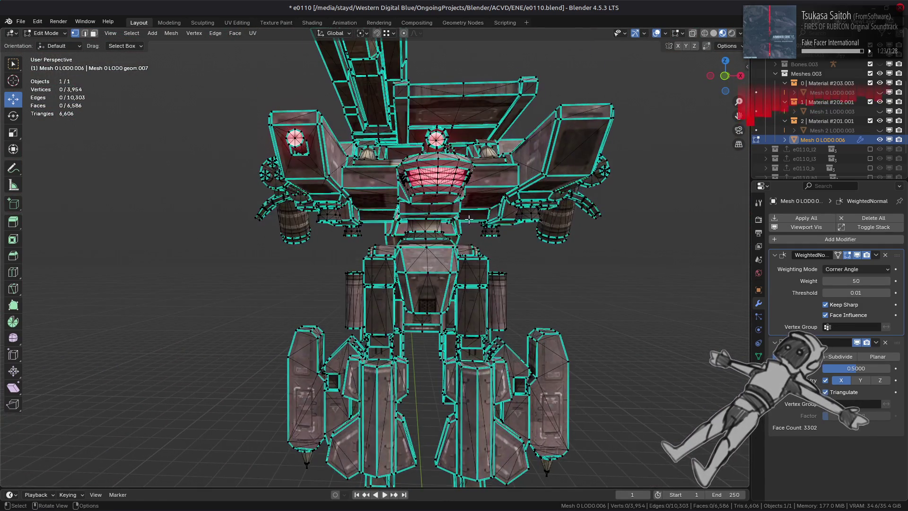
scroll(468, 219, "up", 4)
key("Tab")
left_click(826, 380)
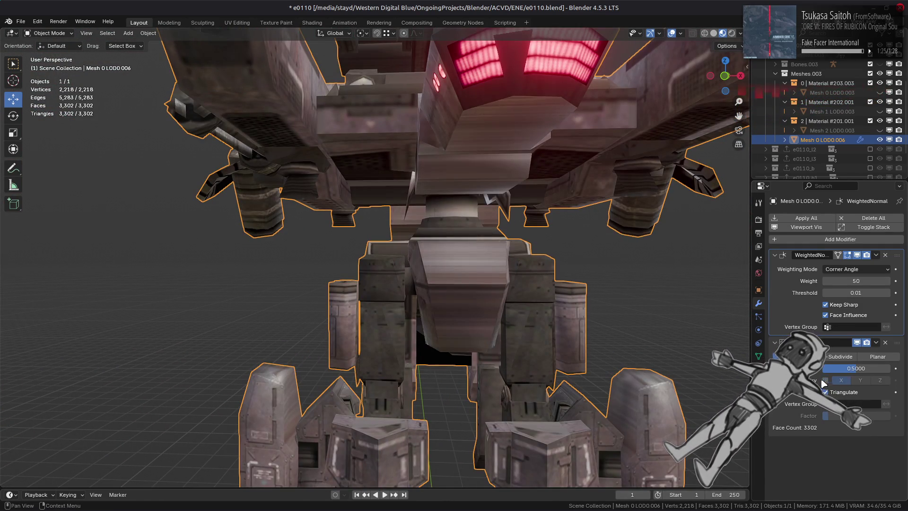
Step: Toggle Decimate Symmetry on and off to compare results, leaving it unchecked
left_click(825, 381)
left_click(826, 380)
left_click(825, 380)
left_click(825, 380)
left_click(826, 381)
left_click(825, 381)
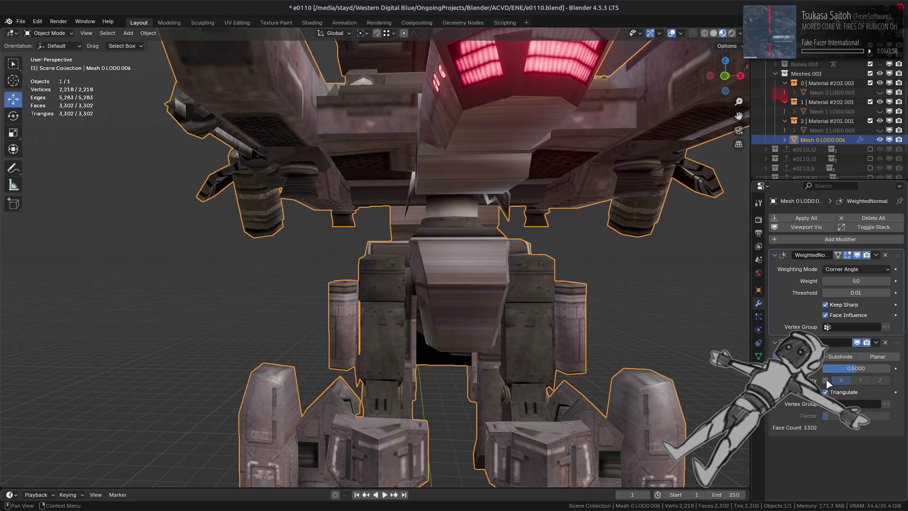
left_click(825, 381)
left_click(825, 380)
left_click(825, 380)
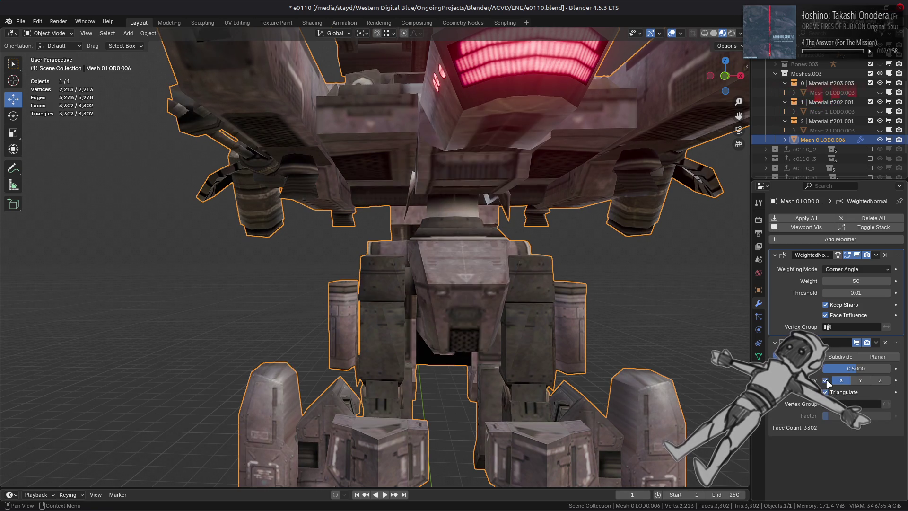
middle_click_drag(650, 315, 612, 317)
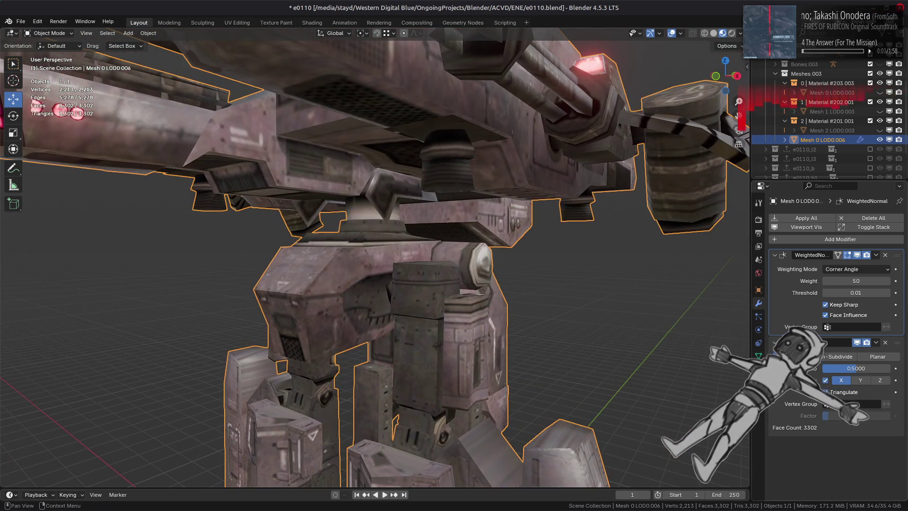
left_click(825, 381)
Step: Inspect the non-symmetric decimated mesh in Edit Mode from a few angles, then return to Object Mode
key("Tab")
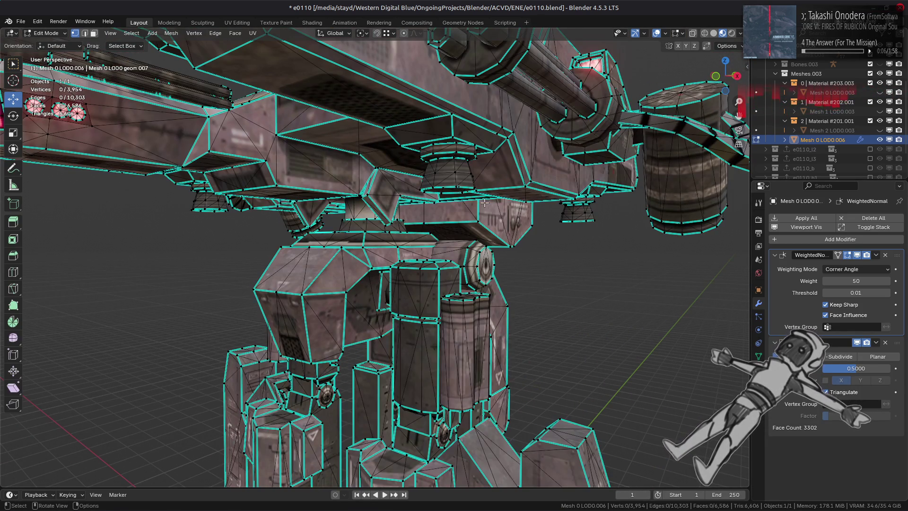
middle_click_drag(484, 201, 465, 200)
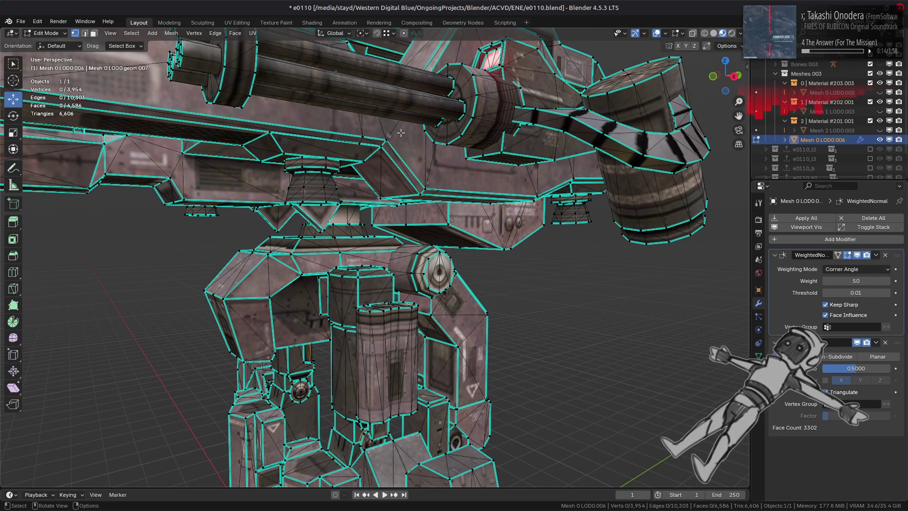
scroll(401, 133, "down", 5)
mouse_move(401, 132)
middle_mouse_down()
mouse_move(329, 158)
mouse_move(370, 162)
middle_mouse_up()
scroll(329, 158, "up", 4)
key("Tab")
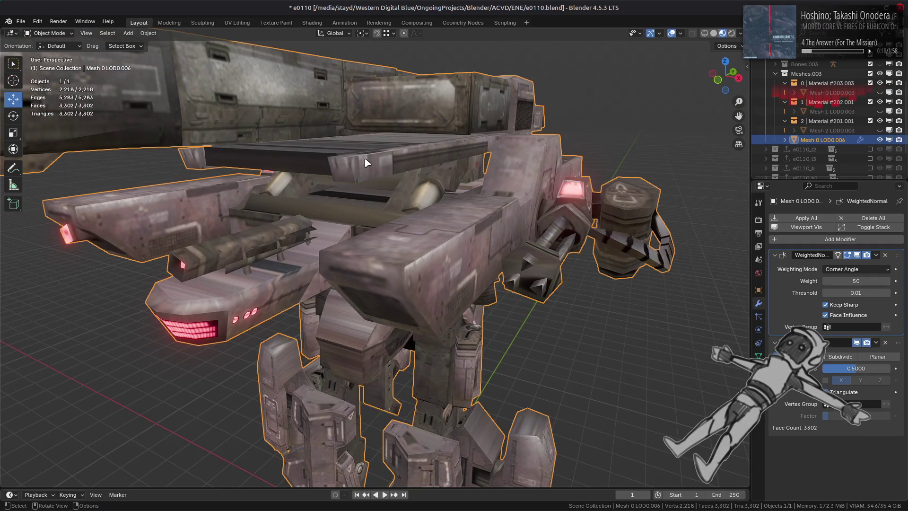
scroll(371, 162, "up", 4)
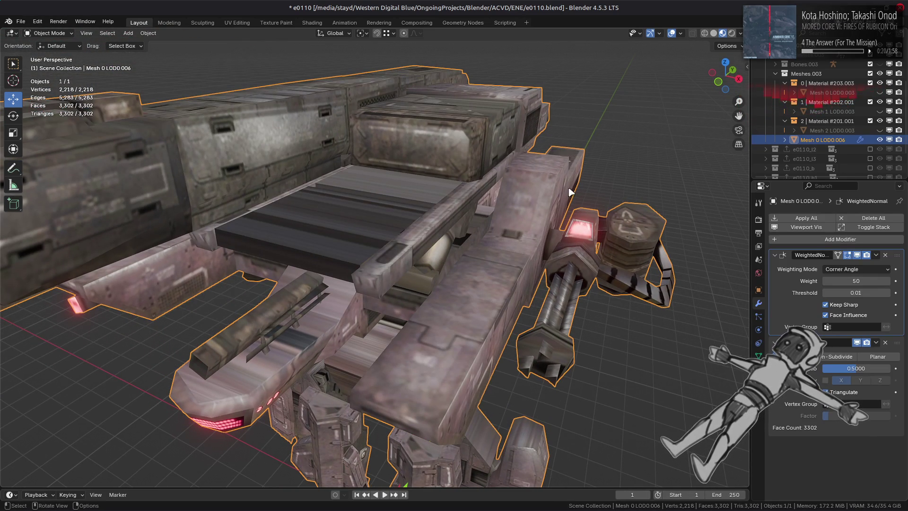
Step: Turn off the Decimate modifier's viewport display to show the full 6,586-face mesh
left_click(856, 342)
left_click(856, 342)
left_click(856, 342)
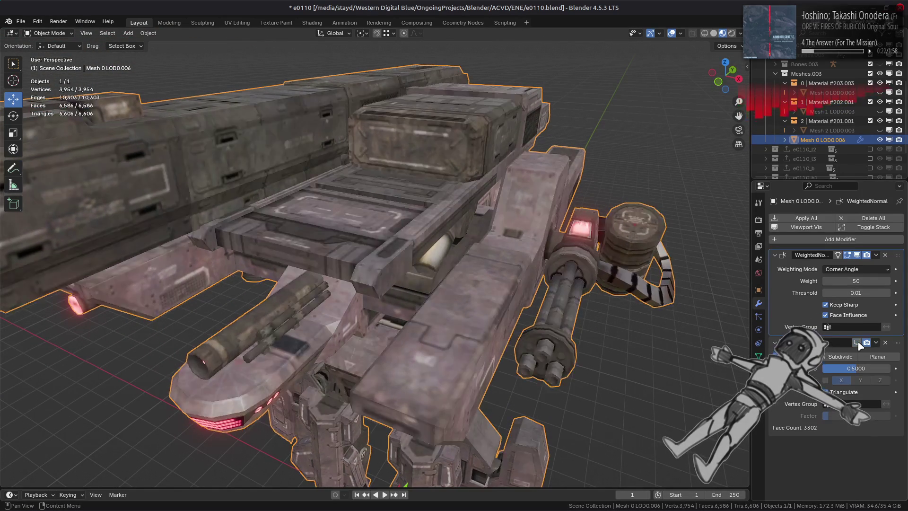
left_click(856, 343)
Step: Re-enable the Decimate display and try Un-Subdivide mode with raised Iterations
left_click(857, 342)
left_click(857, 342)
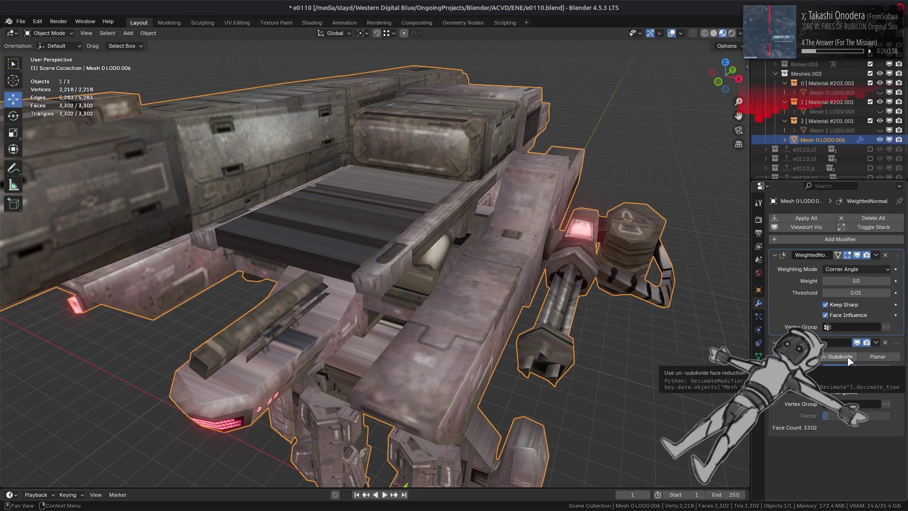
left_click(850, 357)
left_click_drag(854, 369, 889, 372)
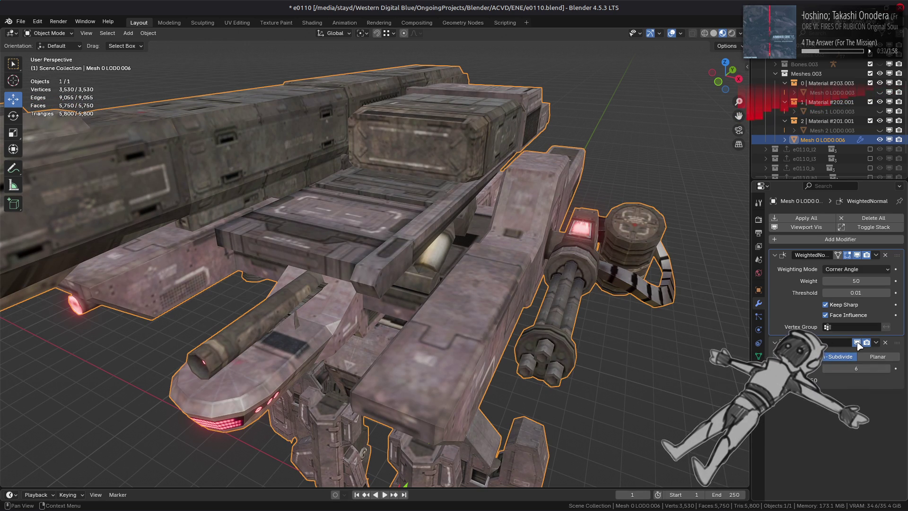
mouse_move(709, 340)
middle_mouse_down()
mouse_move(548, 314)
mouse_move(615, 321)
middle_mouse_up()
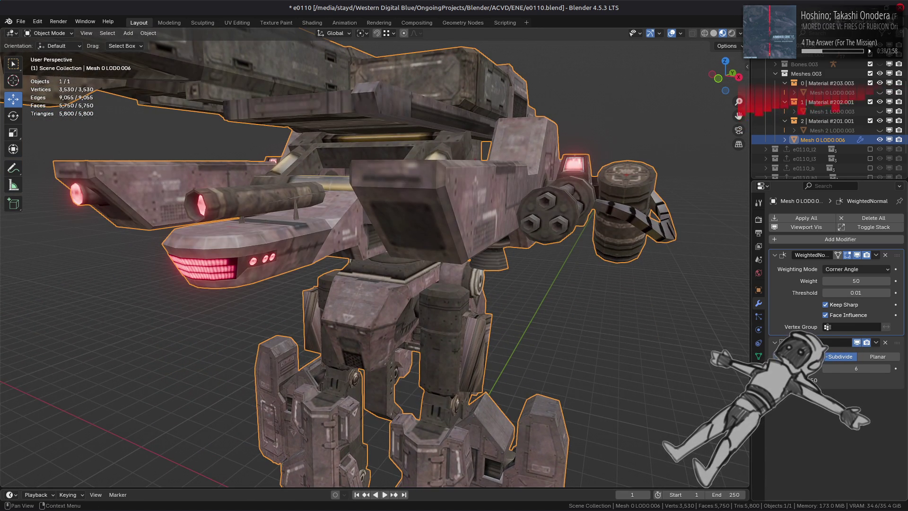
Step: Switch the Decimate back to Collapse at ratio 0.5 and enter Edit Mode
left_click(801, 356)
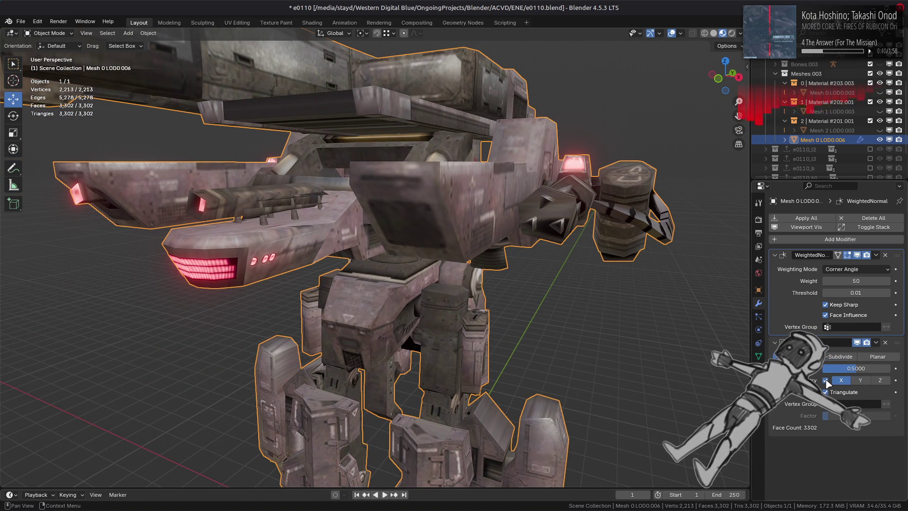
middle_click_drag(512, 302, 539, 318)
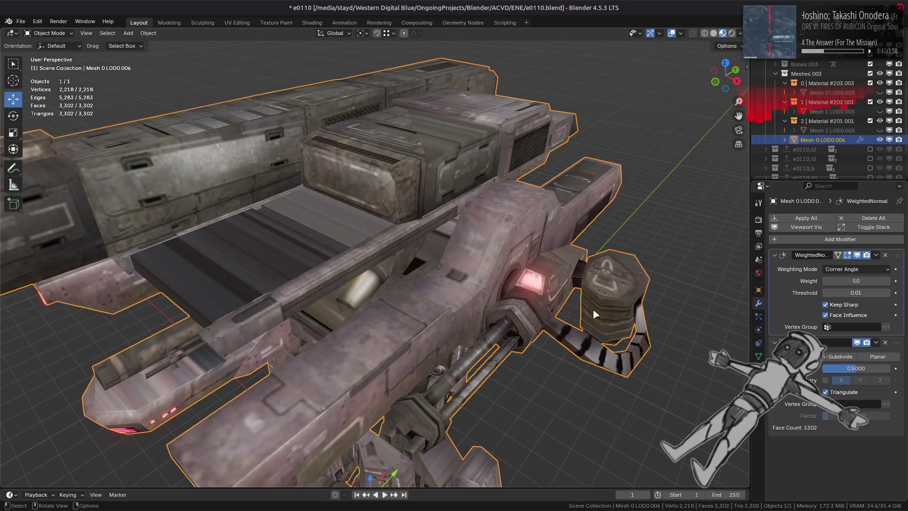
key("Tab")
Step: Add a new vertex group named MirrorL below the r_sableg groups in Object Data properties
middle_click_drag(655, 293, 536, 263)
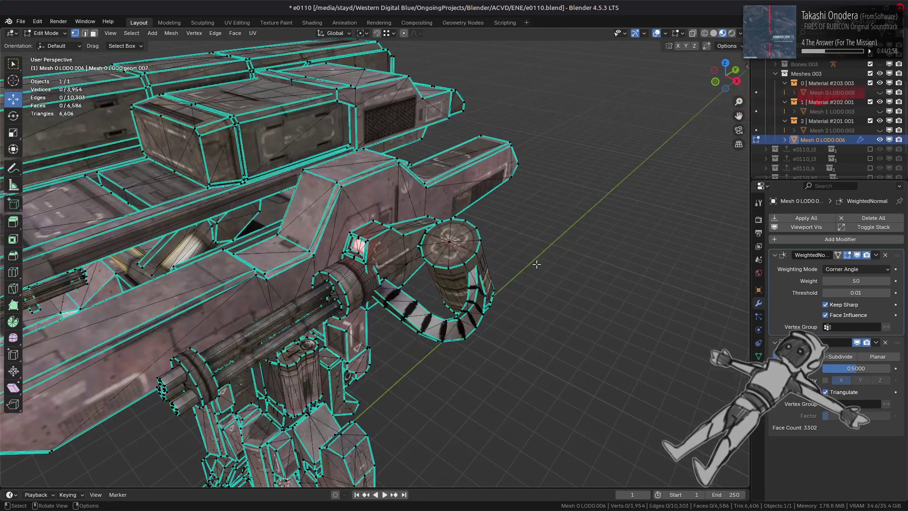
left_click(758, 356)
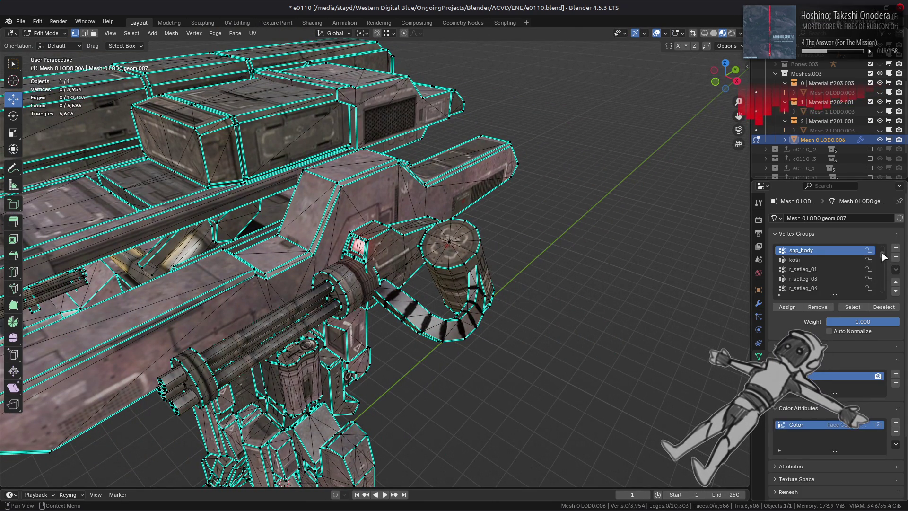
scroll(883, 247, "up", 3)
left_click_drag(883, 247, 883, 310)
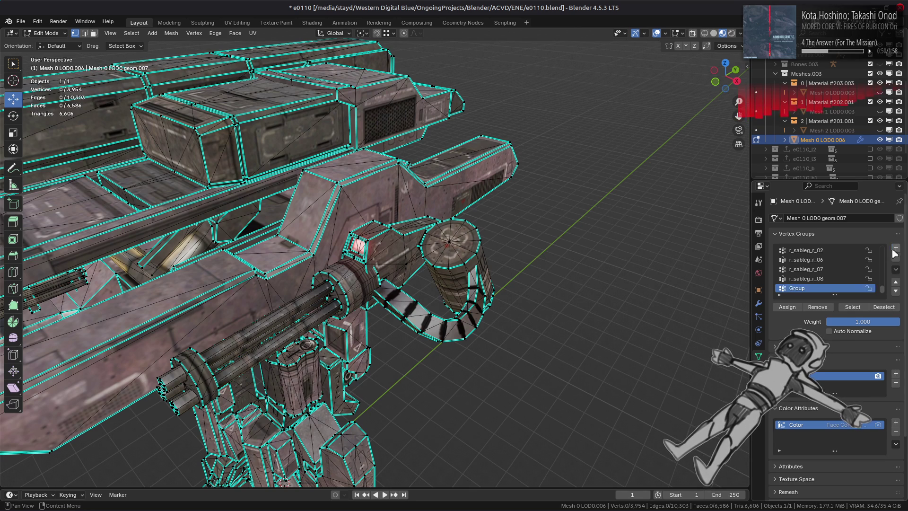
double_click(817, 289)
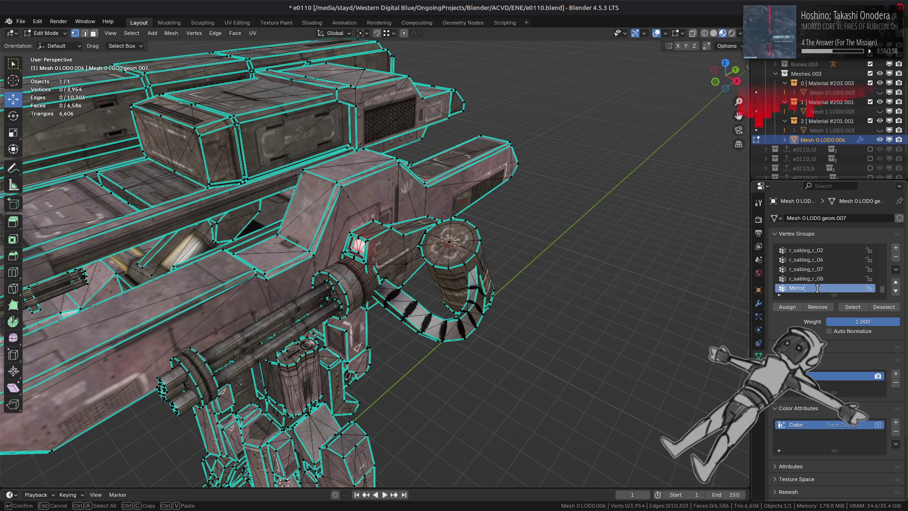
type("Mirror_")
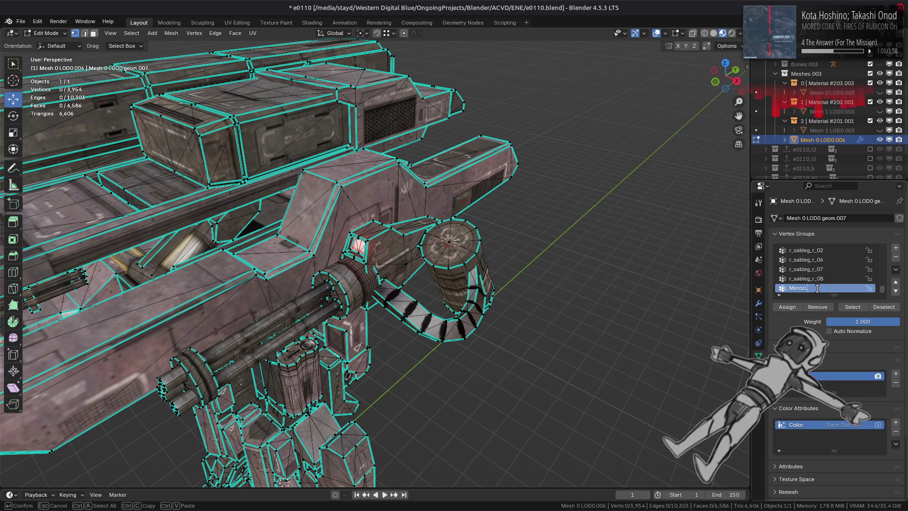
scroll(512, 260, "up", 6)
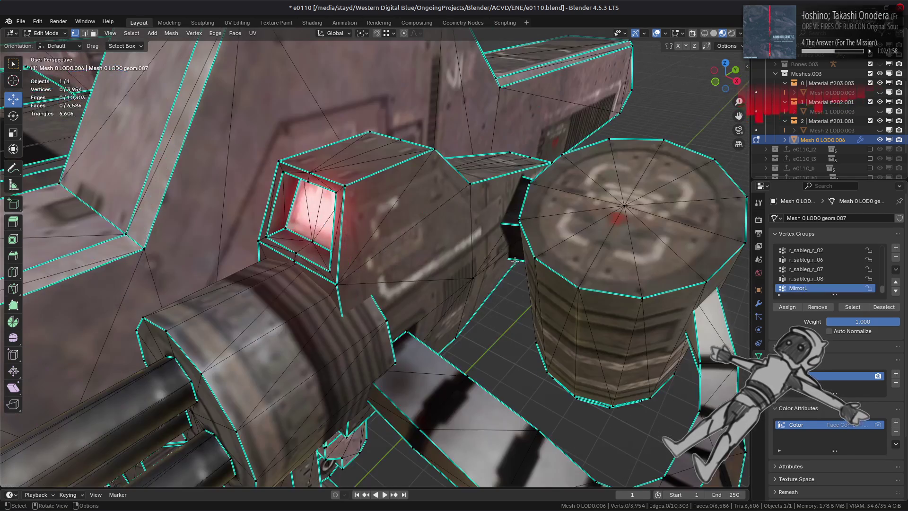
scroll(622, 266, "down", 4)
Step: In face select, grab the gun's cylinder and end cap with Ctrl+L, trying a left-half deselect in X-ray
key("3")
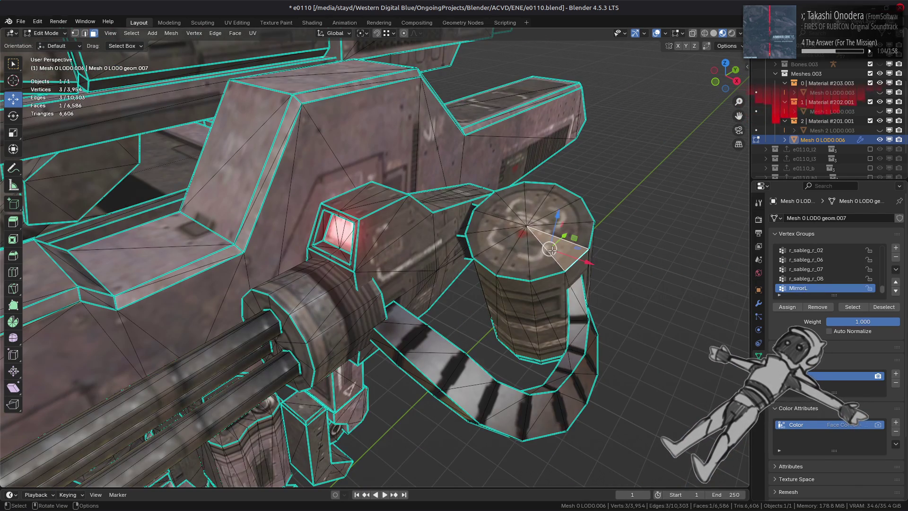
left_click(554, 249)
key("ctrl+l")
mouse_move(460, 263)
middle_mouse_down()
mouse_move(477, 222)
mouse_move(459, 260)
mouse_move(435, 177)
mouse_move(427, 204)
mouse_move(448, 283)
middle_mouse_up()
scroll(458, 260, "up", 5)
left_click(392, 378, "shift")
key("ctrl+l")
key("alt+z")
scroll(373, 265, "down", 1)
mouse_move(263, 127)
left_mouse_down("ctrl")
mouse_move(385, 360)
mouse_move(401, 358)
left_mouse_up("ctrl")
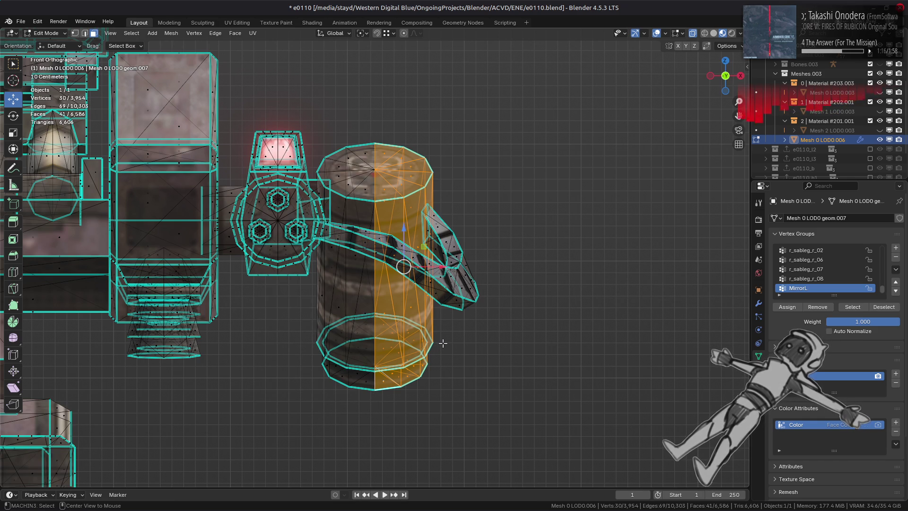
key("alt+z")
Step: Select the whole connected drum, hide the rest of the mesh, and snap to a front view
middle_click_drag(447, 341, 561, 318)
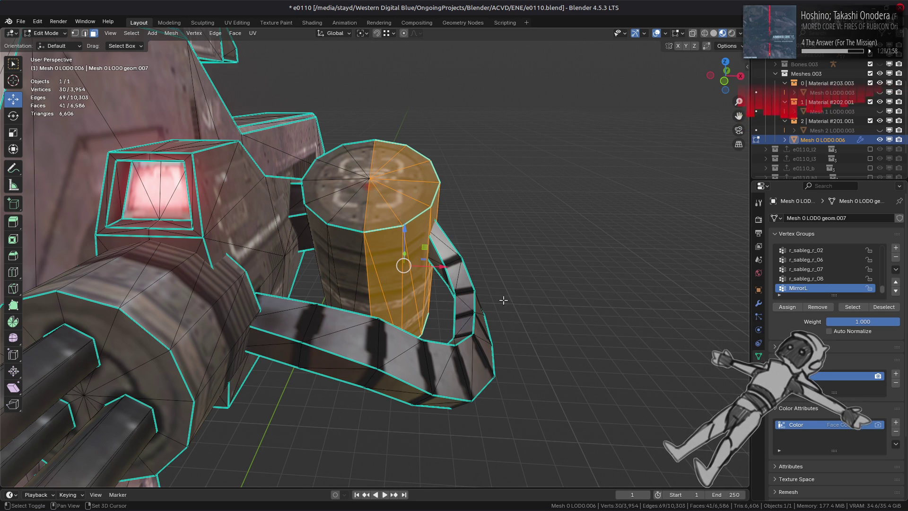
scroll(517, 282, "up", 3)
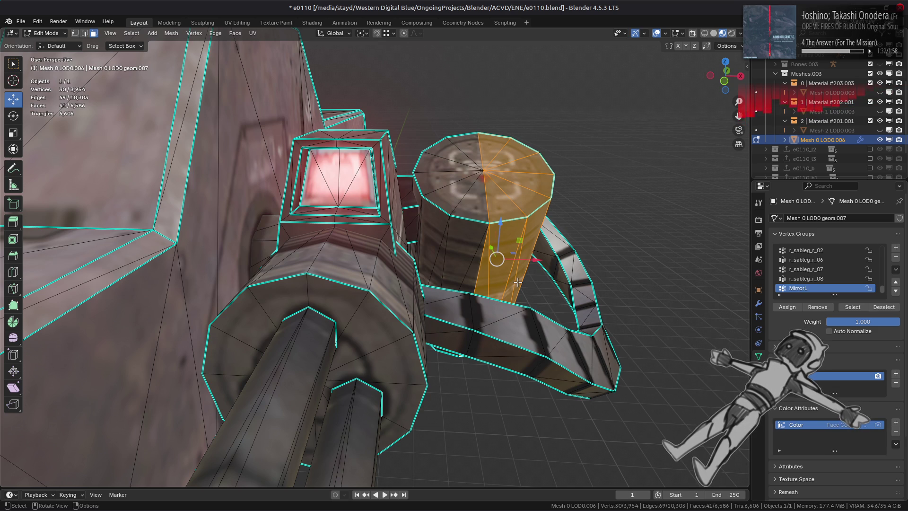
scroll(603, 295, "down", 3)
middle_click_drag(599, 290, 592, 338)
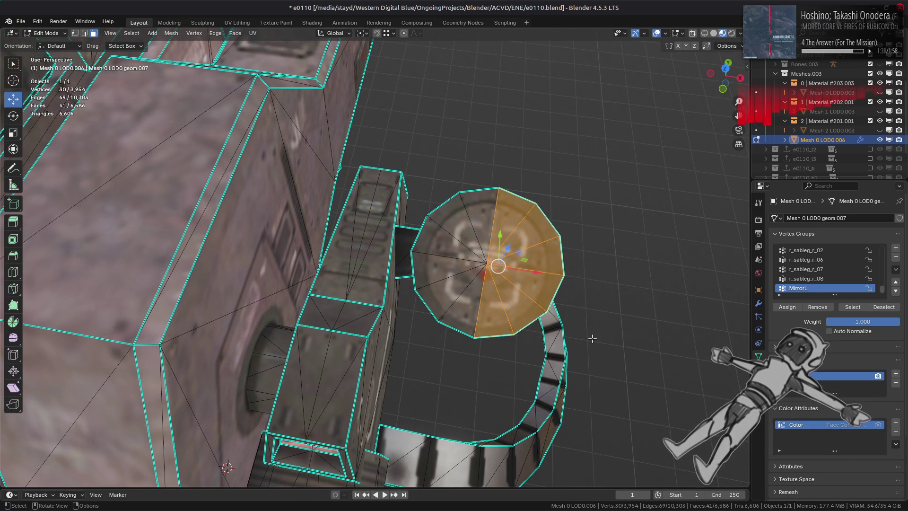
key("ctrl+l")
key("shift+h")
mouse_move(494, 328)
middle_mouse_down()
mouse_move(472, 298)
mouse_move(488, 261)
middle_mouse_up()
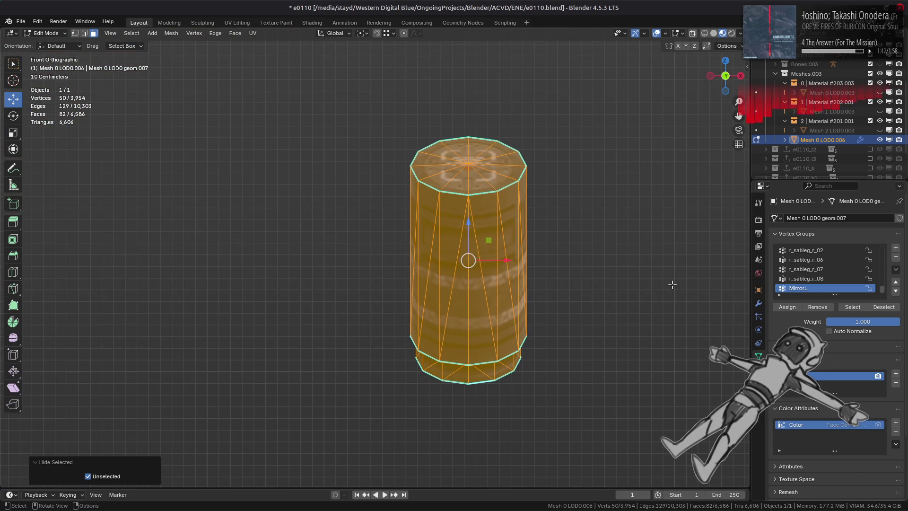
Step: Add a second vertex group named MirrorR
left_click(895, 247)
double_click(821, 286)
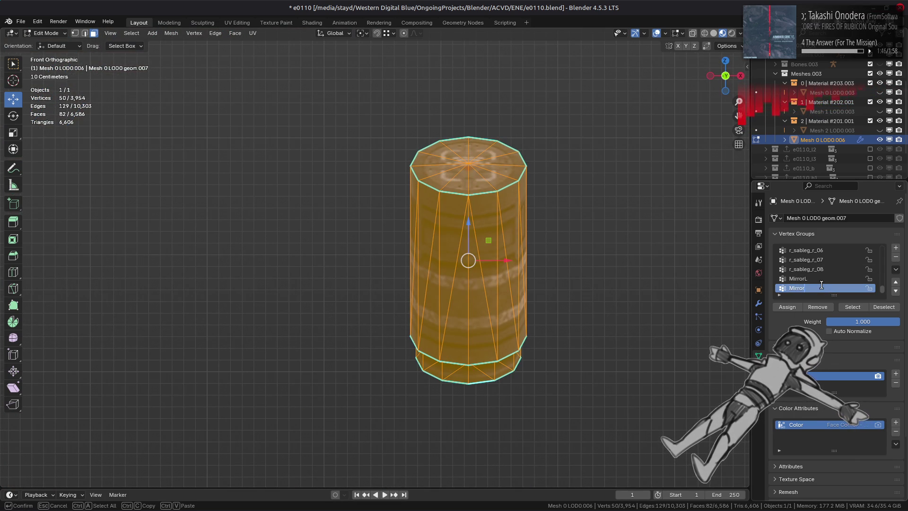
type("R")
key("Return")
Step: Assign the drum's right half to MirrorL and its left half to MirrorR, then unhide the mech
key("alt+z")
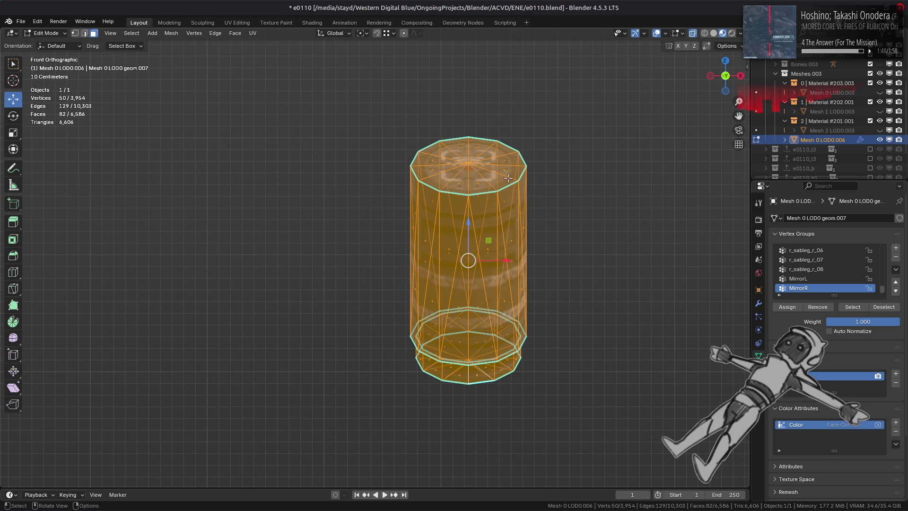
mouse_move(358, 97)
left_mouse_down("ctrl")
mouse_move(421, 405)
mouse_move(475, 408)
left_mouse_up("ctrl")
key("alt+z")
left_click(804, 279)
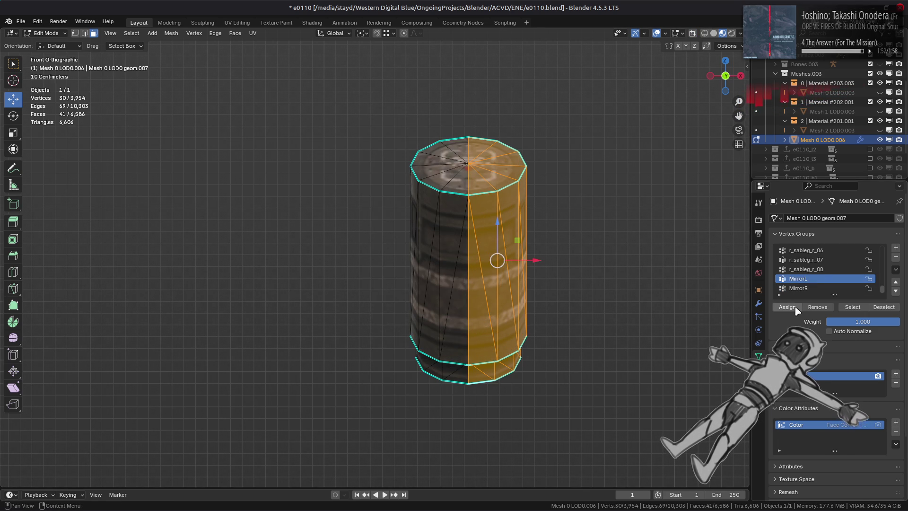
key("ctrl+shift+m")
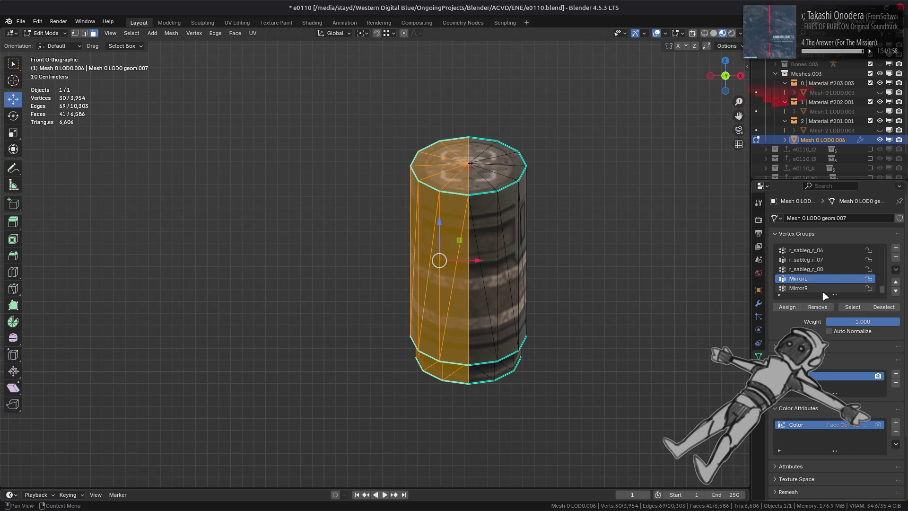
left_click(816, 288)
key("alt+a")
key("alt+h")
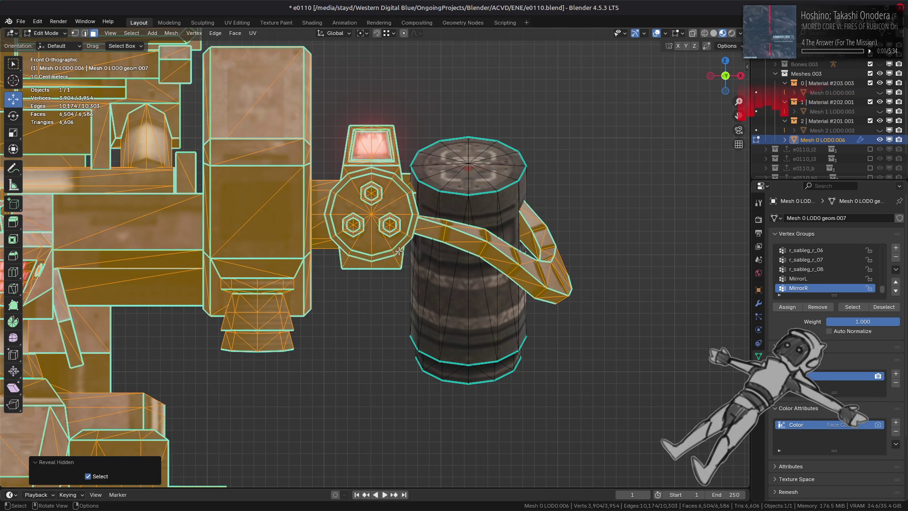
Step: Select the connected lamp housing, front barrel disc and rear collar of the gun
key("alt+a")
left_click(377, 237)
mouse_move(376, 237)
middle_mouse_down()
mouse_move(378, 276)
mouse_move(414, 251)
mouse_move(386, 259)
mouse_move(410, 274)
middle_mouse_up()
key("ctrl+l")
left_click(386, 259, "shift")
key("ctrl+l")
scroll(386, 259, "down", 3)
left_click(396, 258, "shift")
key("ctrl+l")
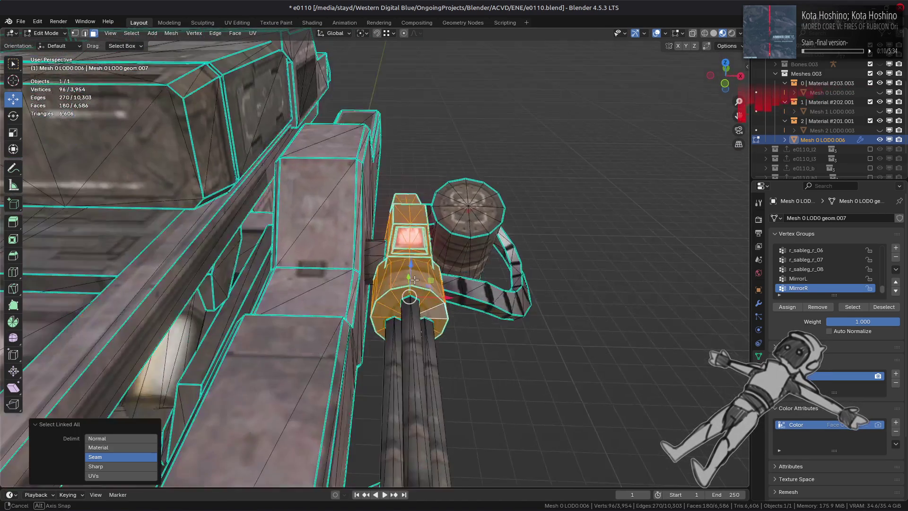
scroll(414, 278, "up", 4)
scroll(418, 278, "down", 4)
Step: Drop the lamp's glowing screen face from the selection, hide the rest, and view the part straight on
key("Tab")
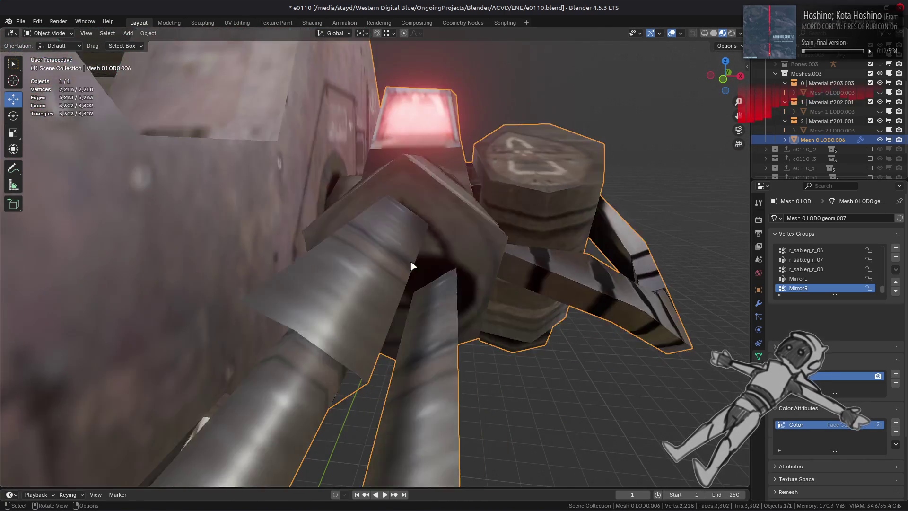
scroll(399, 283, "up", 3)
middle_click_drag(397, 286, 436, 279)
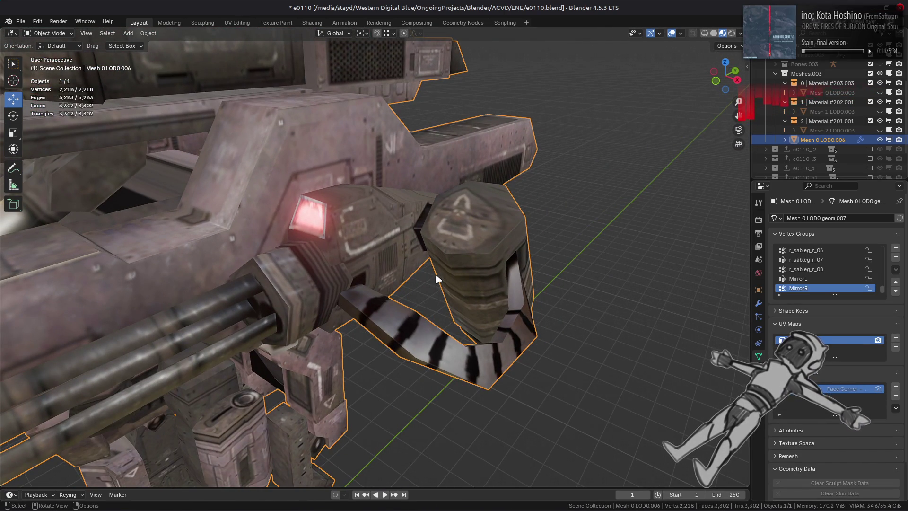
key("Tab")
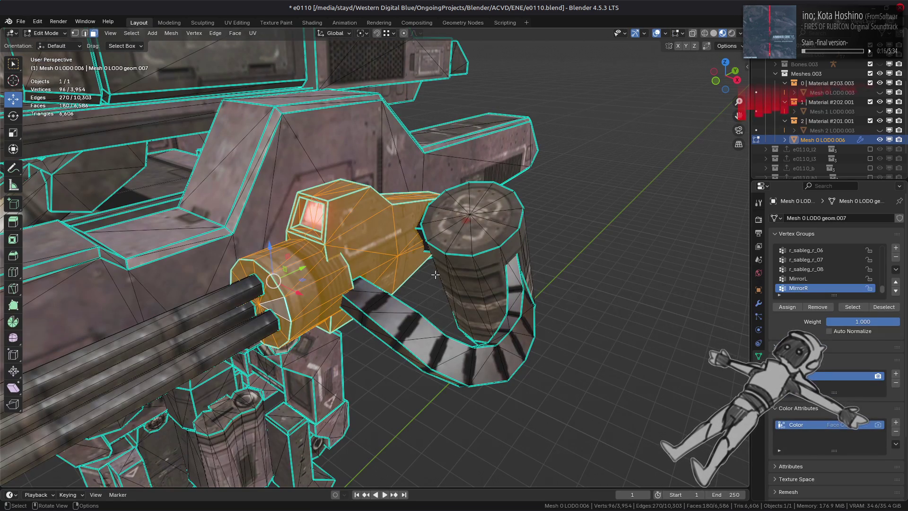
scroll(435, 274, "up", 3)
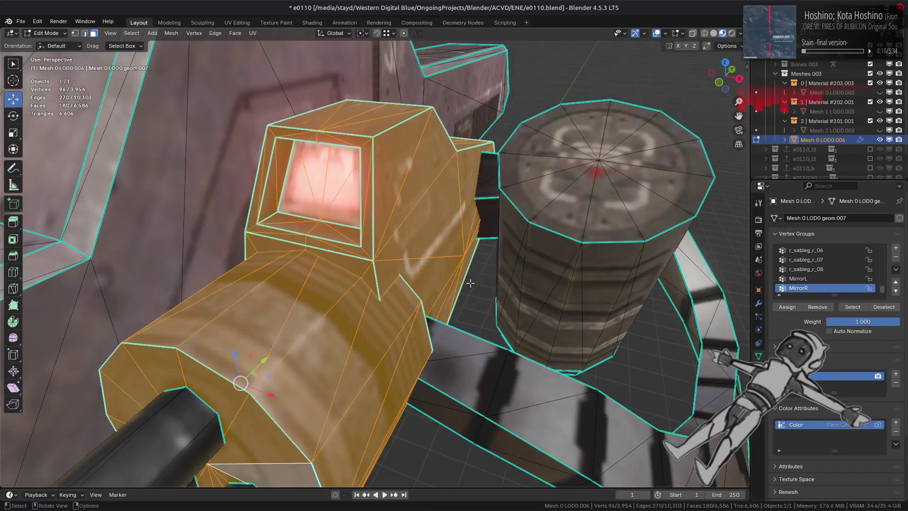
middle_click_drag(465, 283, 467, 246)
left_click(375, 195, "shift")
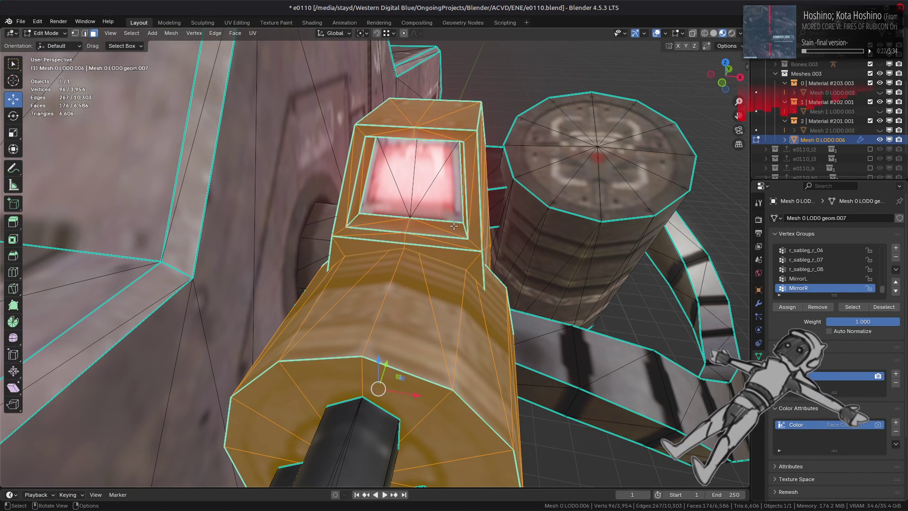
key("shift+h")
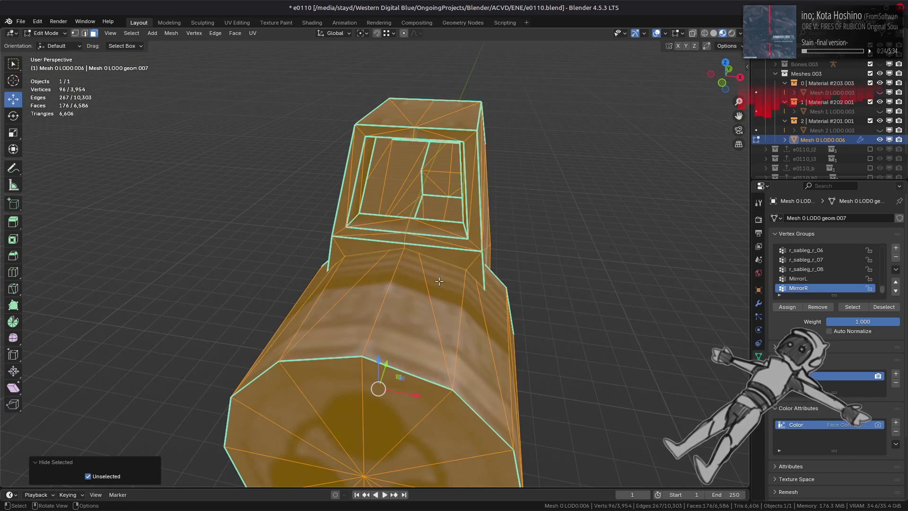
scroll(438, 282, "up", 5)
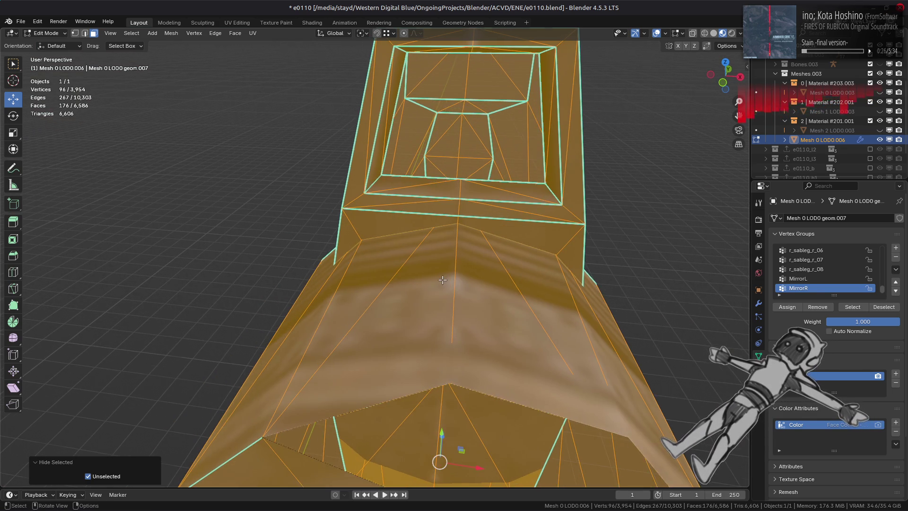
middle_click_drag(442, 279, 448, 267, "alt")
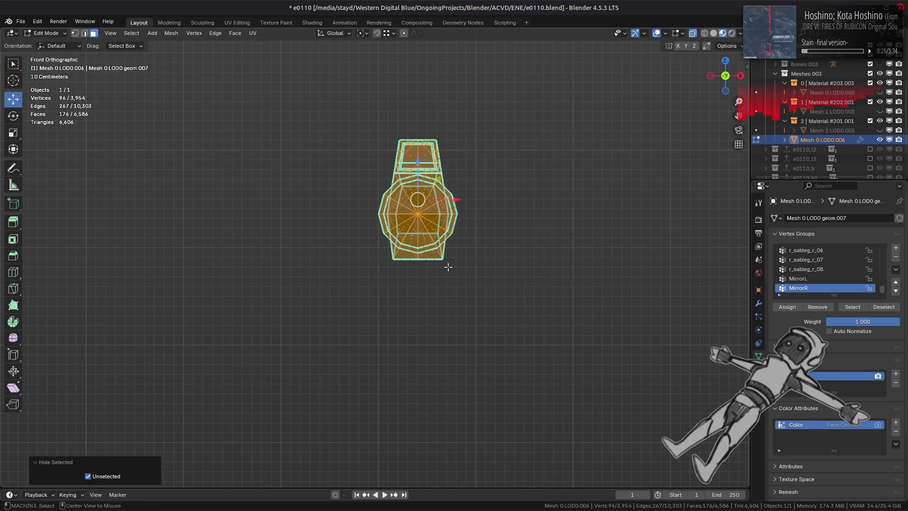
scroll(314, 95, "up", 2)
Step: Assign the part's right half to MirrorL and the other half to MirrorR, then reveal and deselect all
left_click_drag(293, 95, 417, 338)
left_click(798, 278)
left_click(793, 308)
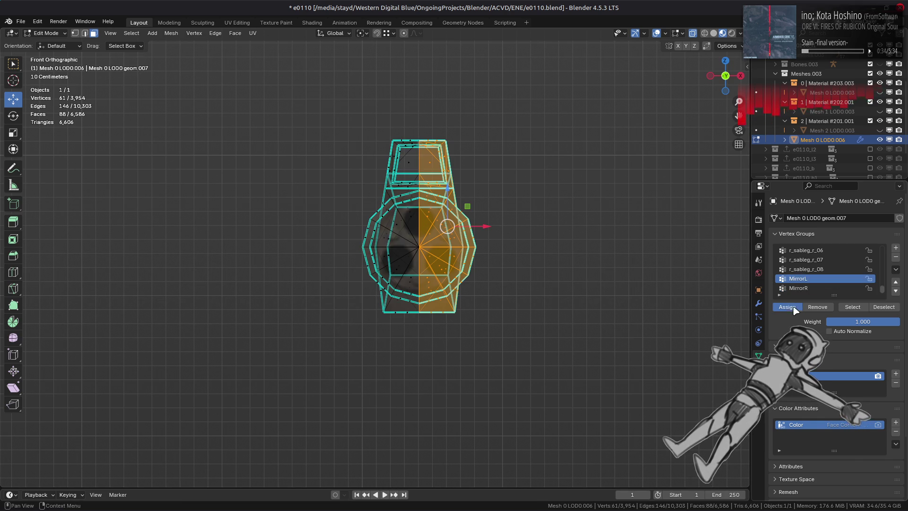
key("ctrl+shift+m")
left_click(813, 287)
left_click(793, 307)
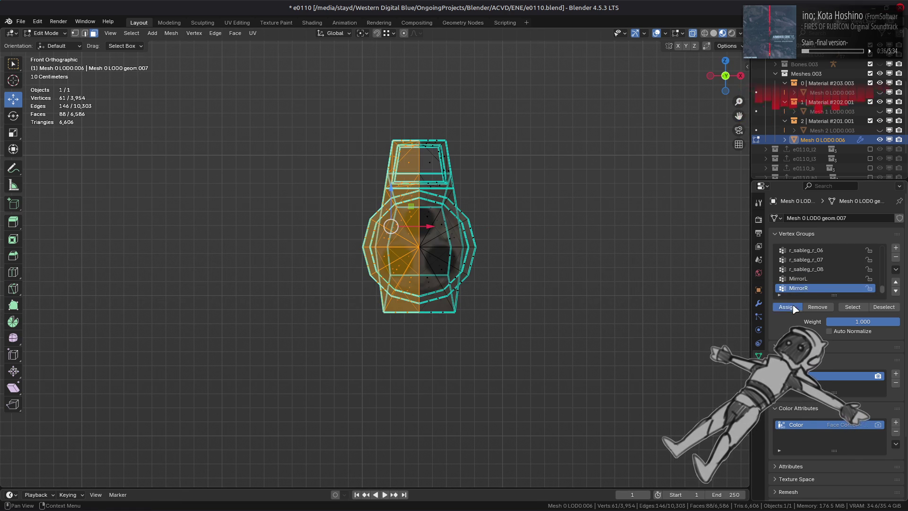
key("alt+h")
mouse_move(551, 235)
middle_mouse_down()
mouse_move(445, 242)
mouse_move(421, 230)
mouse_move(456, 313)
middle_mouse_up()
key("alt+a")
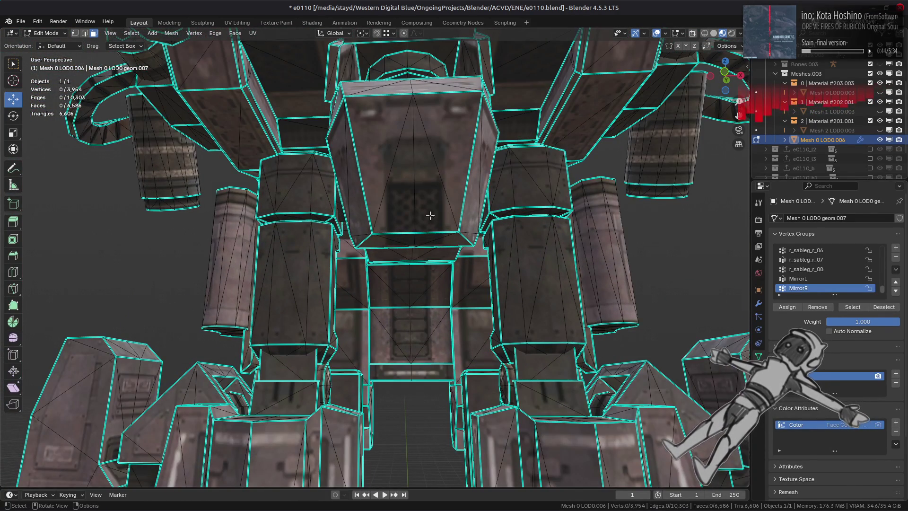
middle_click_drag(428, 206, 317, 314)
key("alt+a")
scroll(340, 258, "up", 3)
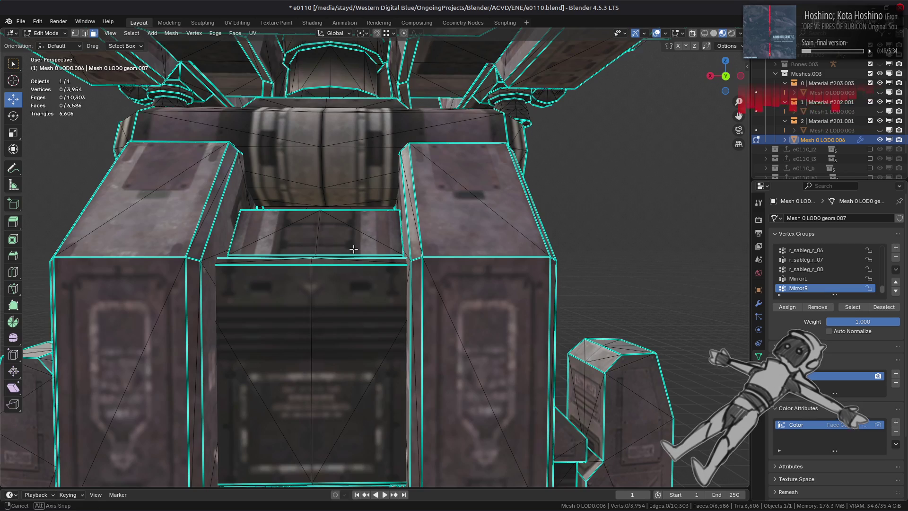
mouse_move(341, 173)
middle_mouse_down()
mouse_move(378, 180)
mouse_move(492, 137)
middle_mouse_up()
left_click(492, 137, "shift")
key("ctrl+l")
mouse_move(445, 197)
middle_mouse_down()
mouse_move(429, 200)
mouse_move(345, 281)
mouse_move(398, 189)
mouse_move(420, 184)
middle_mouse_up()
key("h")
key("alt+h")
scroll(421, 187, "up", 3)
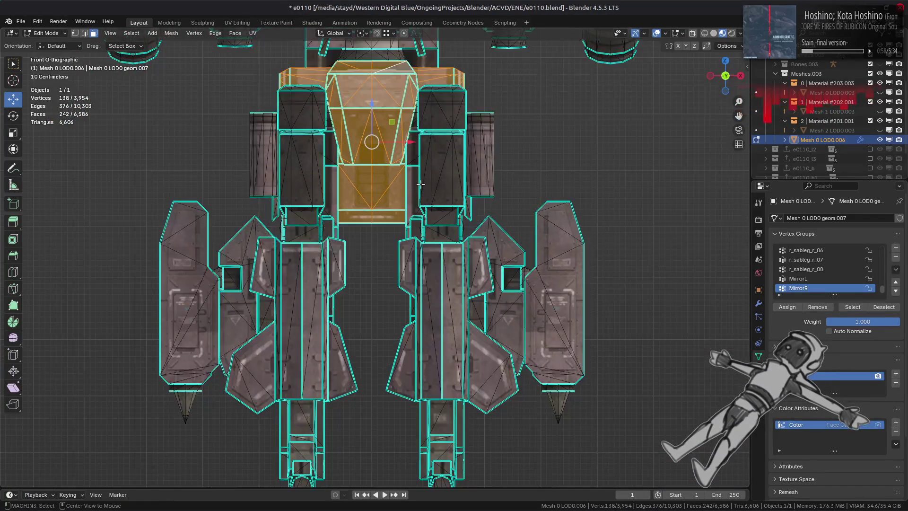
key("shift+h")
key("KP_Decimal")
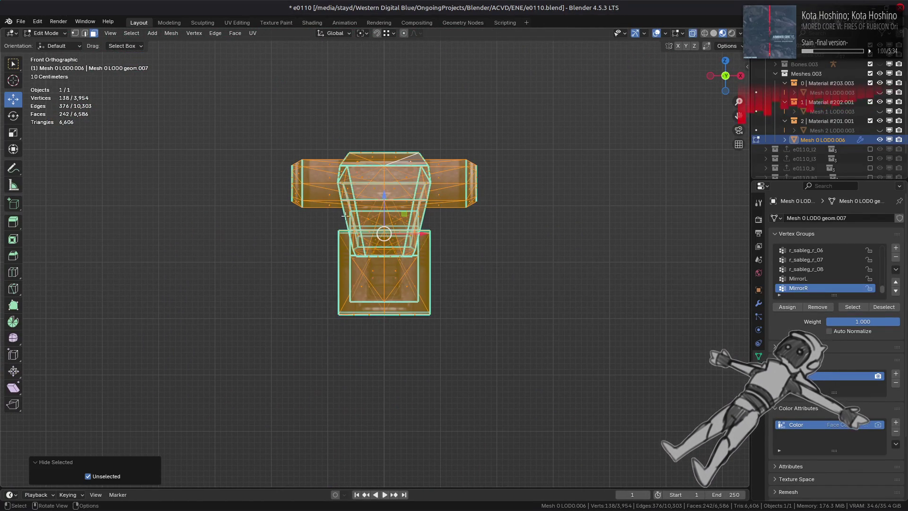
left_click(804, 279)
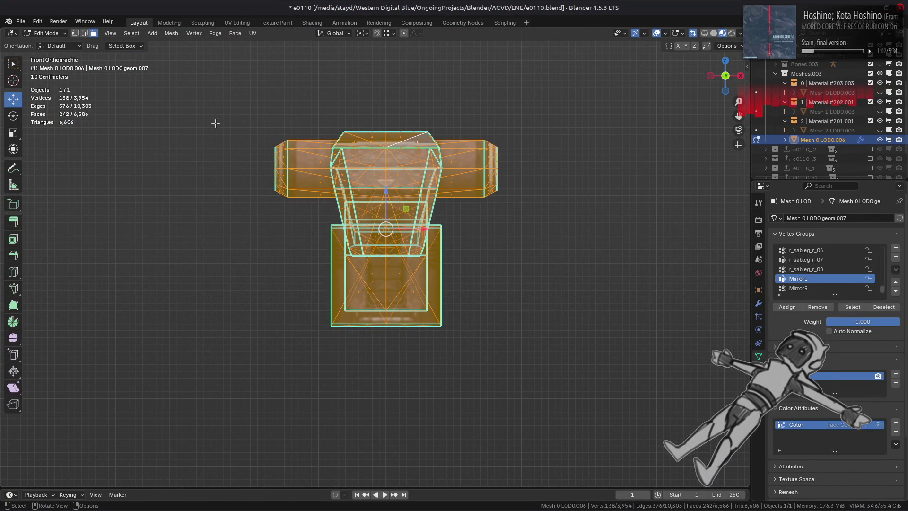
mouse_move(215, 85)
left_mouse_down()
mouse_move(369, 383)
mouse_move(376, 378)
left_mouse_up()
key("ctrl+z")
left_click_drag(222, 86, 378, 361)
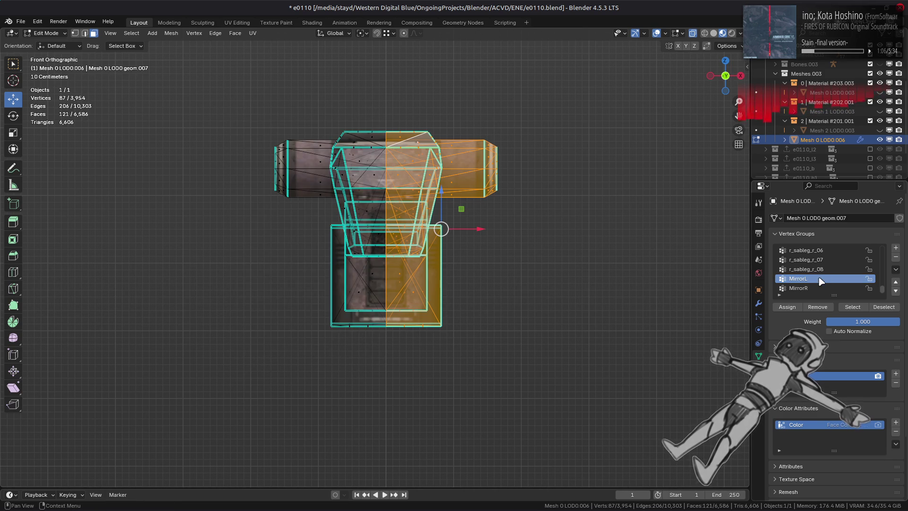
key("ctrl+i")
left_click(804, 288)
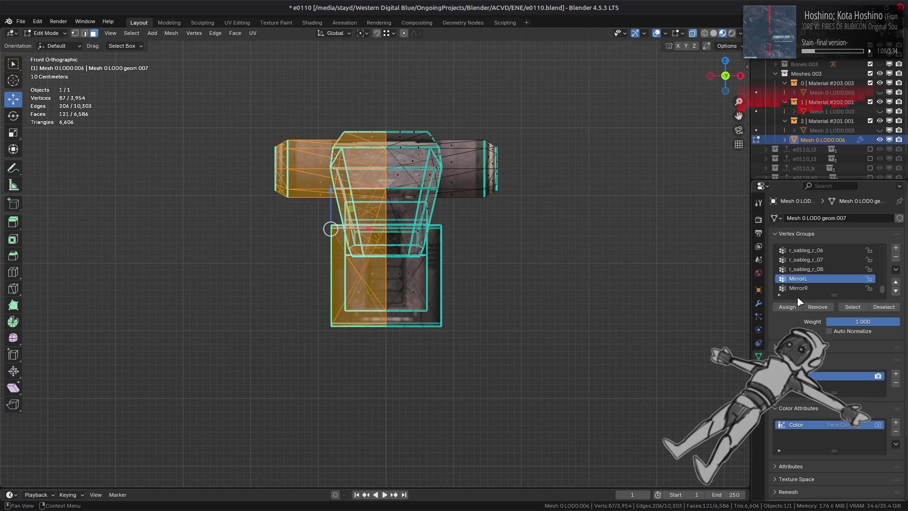
scroll(530, 277, "up", 5)
key("alt+a")
mouse_move(378, 189)
middle_mouse_down()
mouse_move(376, 174)
mouse_move(381, 265)
middle_mouse_up()
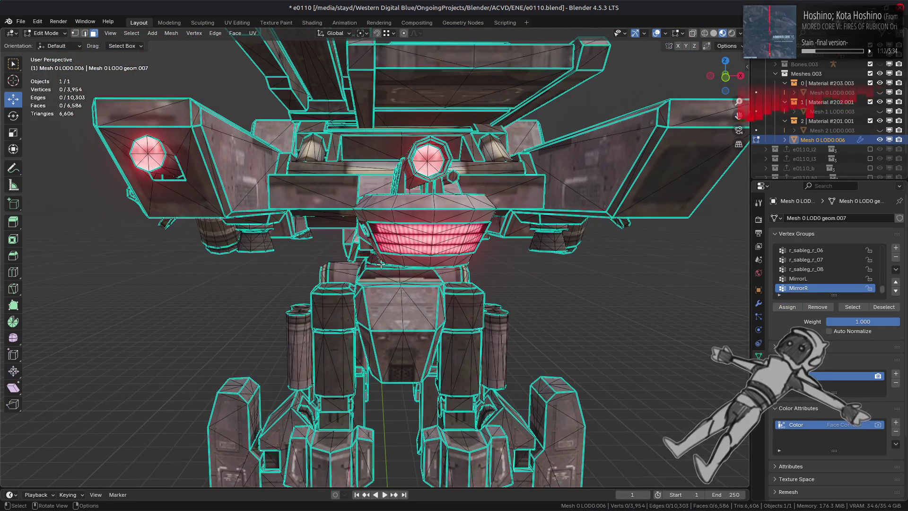
scroll(418, 259, "up", 3)
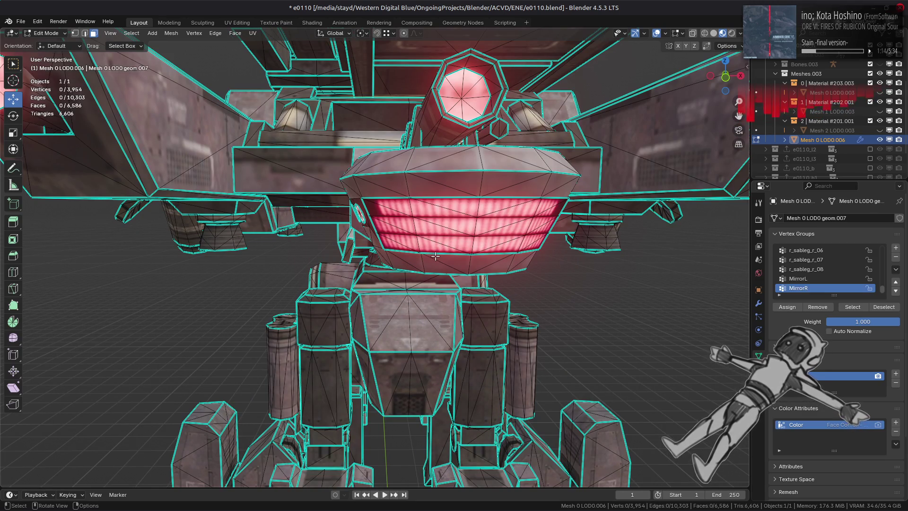
Step: Select the bar, triangle and strip faces of the chest part, then all linked geometry
middle_click_drag(435, 256, 426, 284)
mouse_move(426, 284)
middle_mouse_down()
mouse_move(422, 308)
mouse_move(339, 292)
mouse_move(368, 237)
middle_mouse_up()
scroll(352, 274, "up", 2)
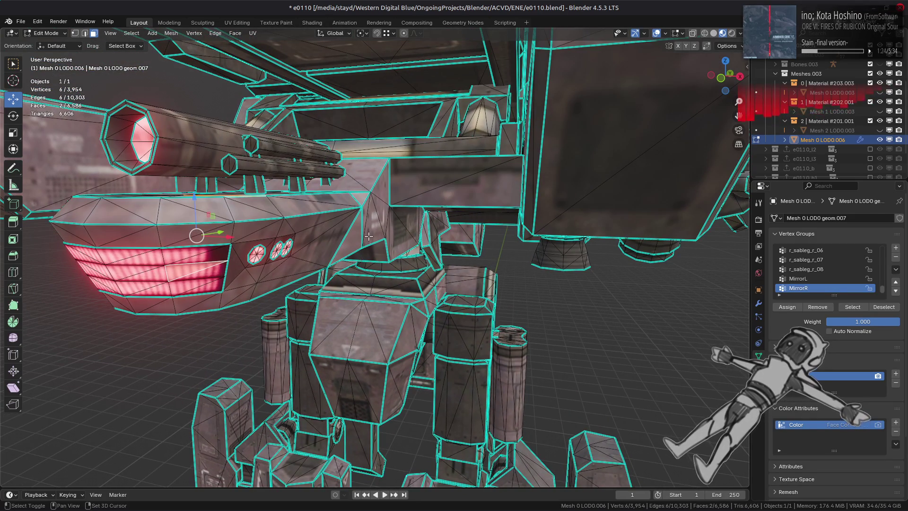
middle_click_drag(422, 199, 408, 210)
left_click(364, 199, "shift")
scroll(369, 192, "up", 2)
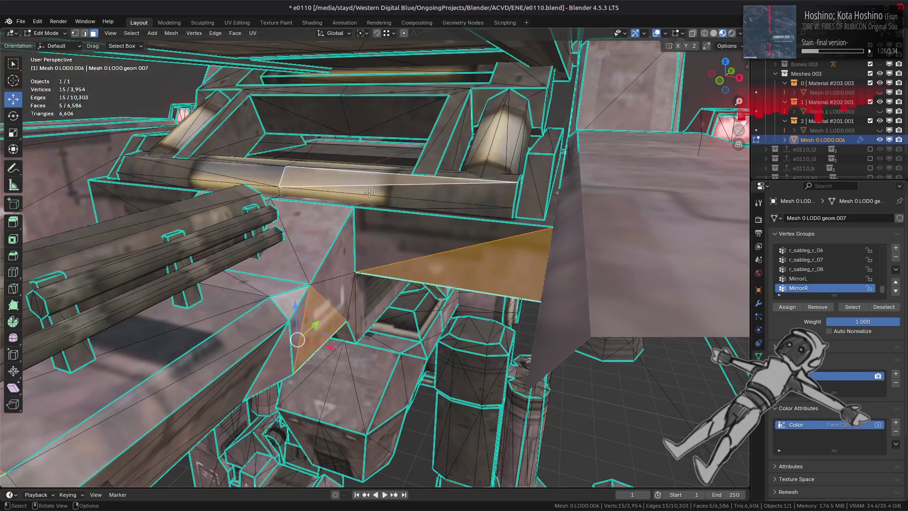
left_click(398, 117, "shift")
middle_click_drag(397, 117, 429, 113)
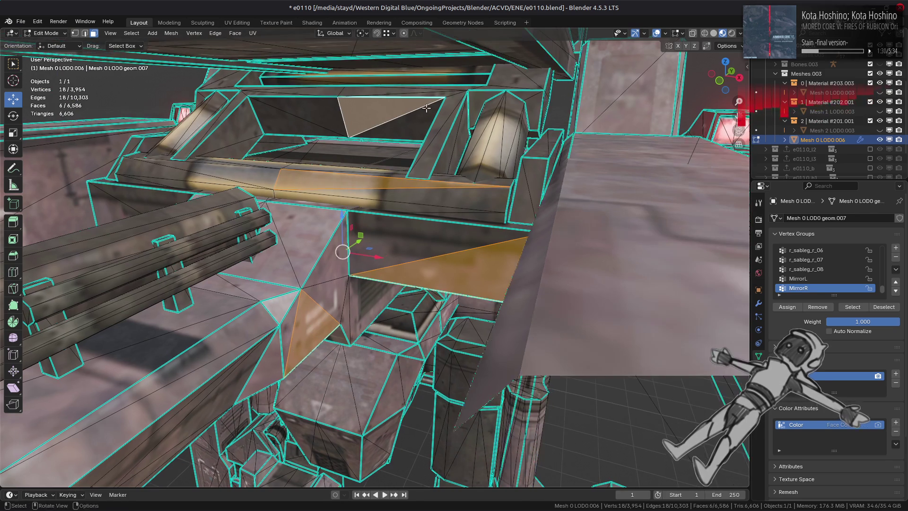
left_click(420, 75, "shift")
mouse_move(421, 75)
middle_mouse_down()
mouse_move(444, 188)
mouse_move(464, 230)
mouse_move(419, 225)
mouse_move(606, 231)
mouse_move(440, 230)
middle_mouse_up()
left_click(441, 200, "shift")
key("ctrl+l")
Step: Isolate the chest part in front view and deselect its left half
key("h")
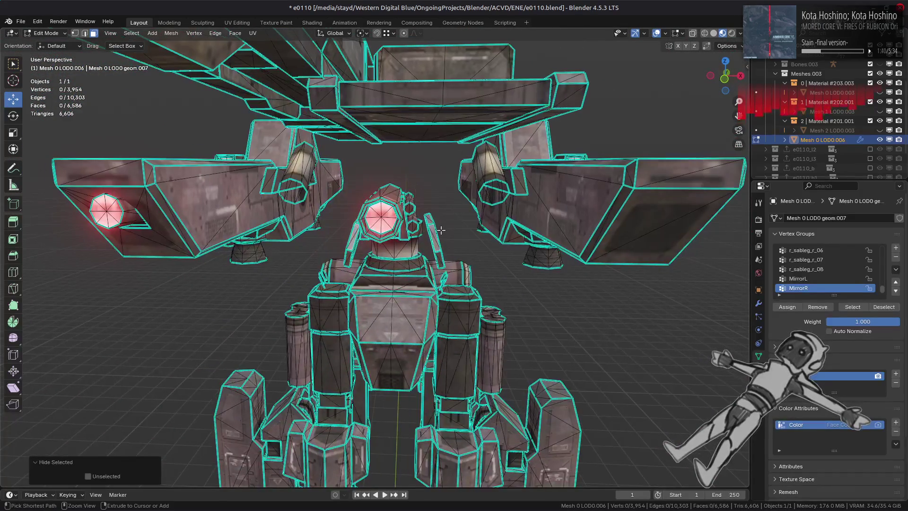
key("alt+h")
key("shift+h")
key("KP_1")
scroll(257, 156, "up", 1)
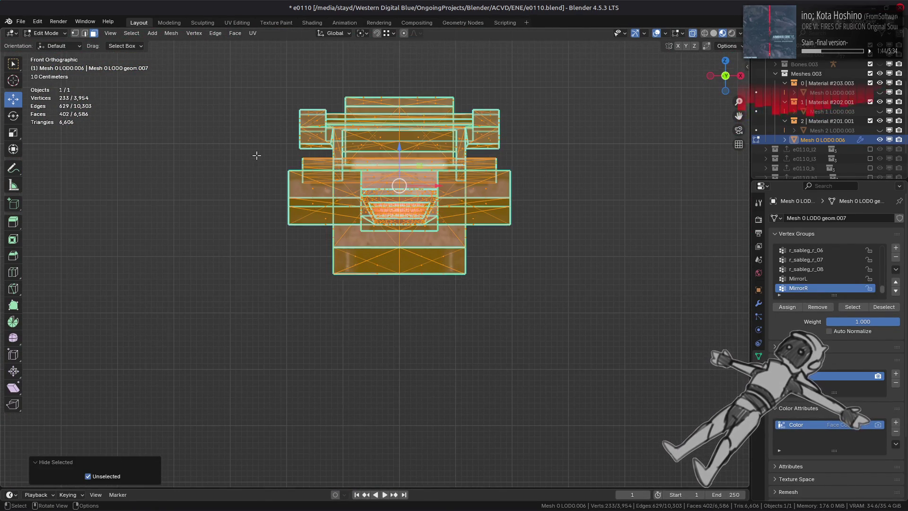
mouse_move(241, 73)
left_mouse_down()
mouse_move(391, 313)
mouse_move(402, 311)
left_mouse_up()
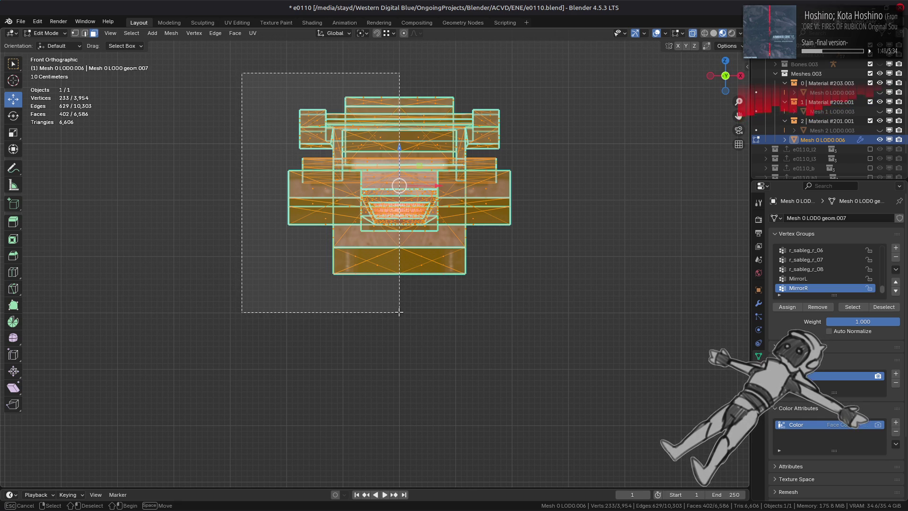
left_click_drag(400, 313, 400, 312, "ctrl")
scroll(400, 312, "up", 3)
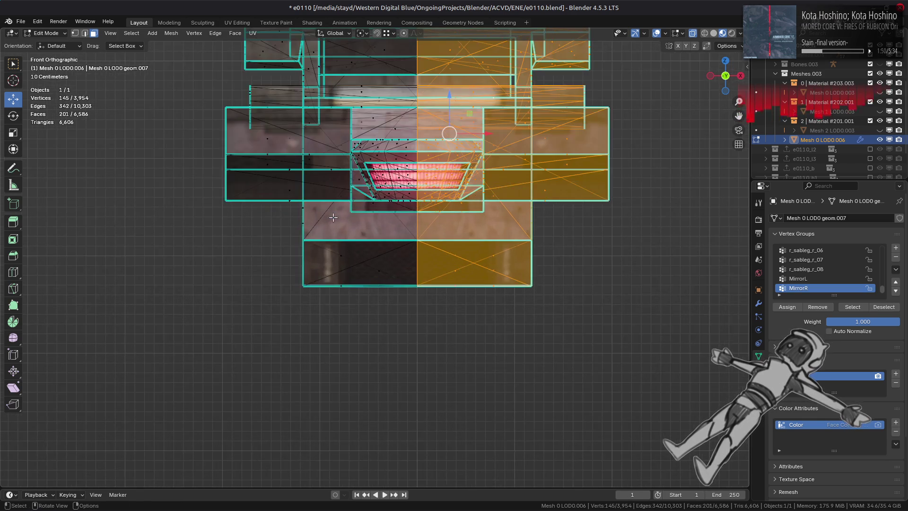
scroll(376, 294, "down", 1)
middle_click_drag(323, 125, 319, 165)
Step: Hide the top bar piece and reselect only the remaining right half in front view
left_click(370, 199)
key("ctrl+l")
key("h")
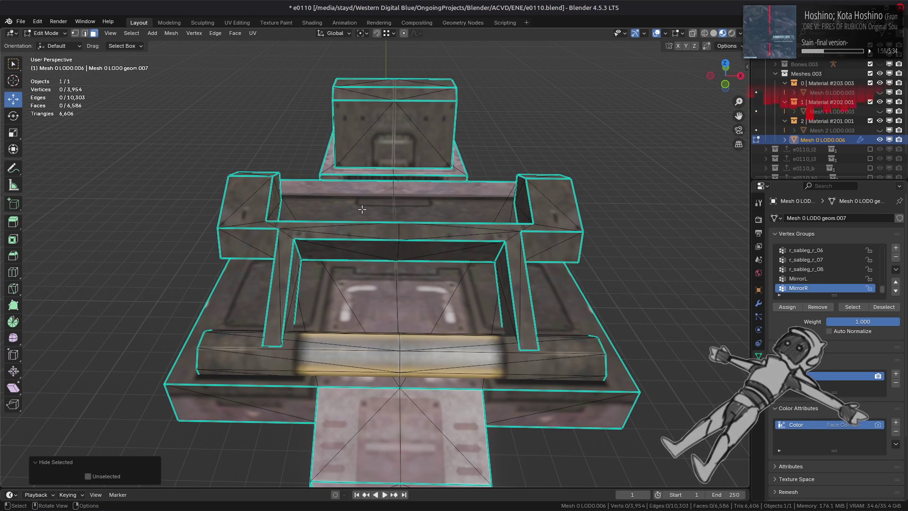
key("KP_1")
key("a")
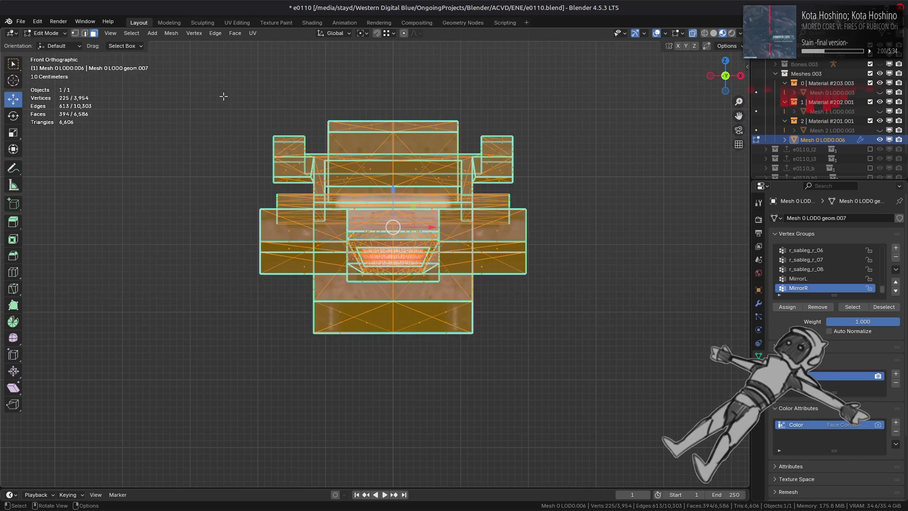
left_click_drag(221, 81, 393, 384)
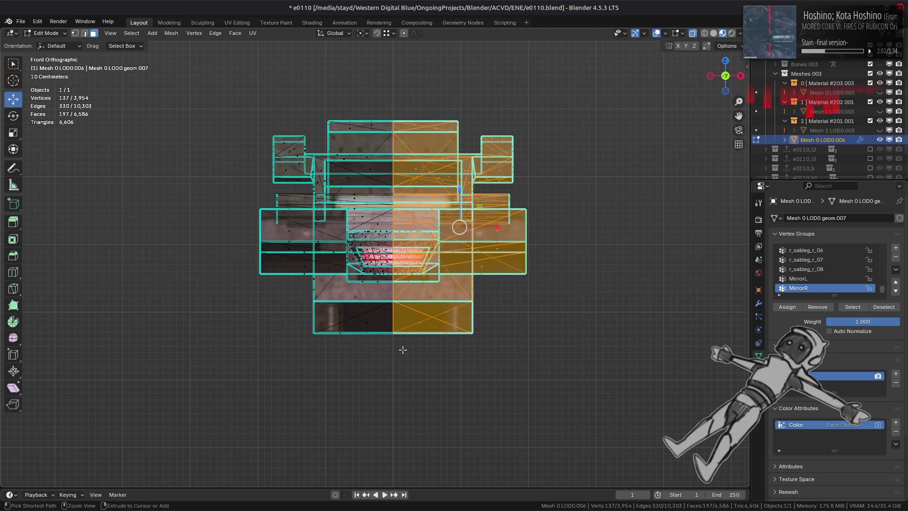
Step: Assign this half to MirrorL and the mirrored opposite half to MirrorR
left_click(823, 279)
key("ctrl+shift+m")
left_click(822, 288)
left_click(796, 307)
Step: Reveal the full mech, clear the selection, and pick a face on the drum cylinder
key("alt+h")
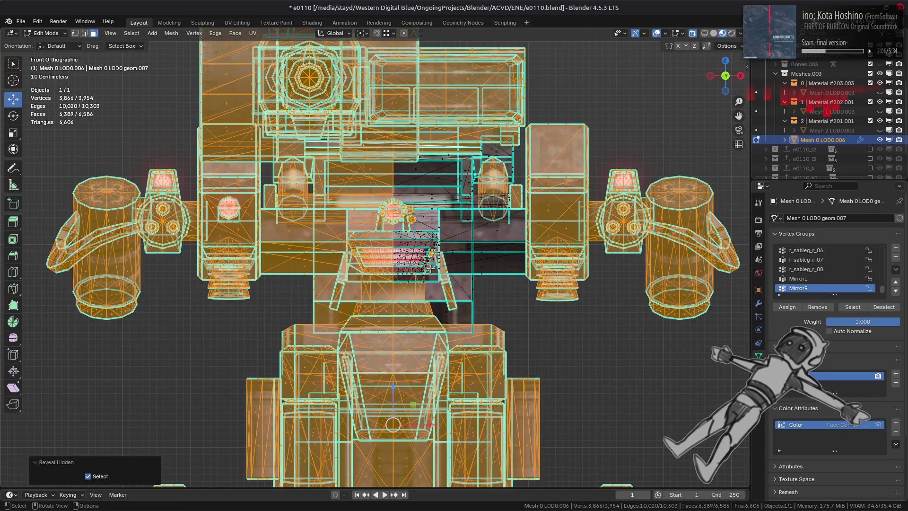
key("alt+a")
scroll(487, 282, "up", 3)
mouse_move(478, 264)
middle_mouse_down()
mouse_move(461, 230)
mouse_move(384, 268)
mouse_move(384, 243)
middle_mouse_up()
scroll(462, 231, "down", 5)
scroll(383, 243, "up", 4)
left_click(307, 215)
Step: Isolate the whole drum cylinder in see-through front view and deselect its left half
middle_click_drag(307, 215, 304, 206)
left_click(273, 293, "shift")
key("ctrl+l")
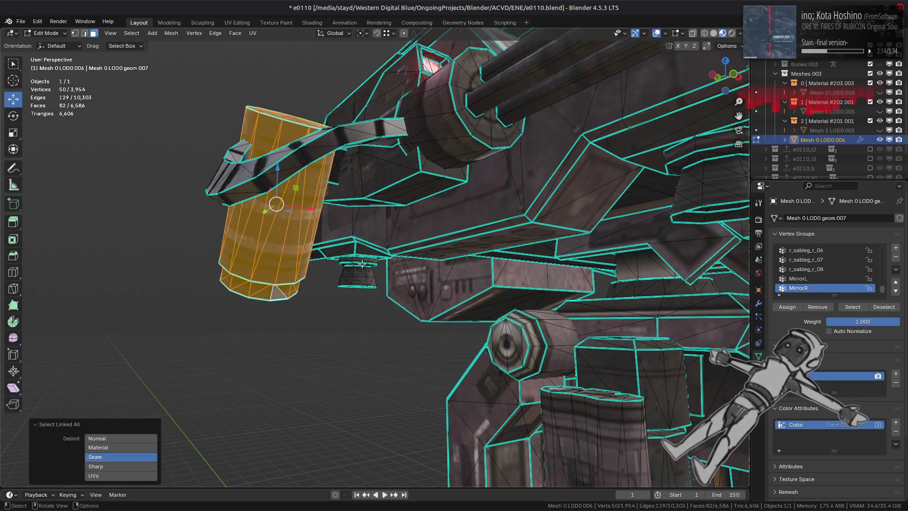
key("shift+h")
key("KP_Decimal")
middle_click_drag(378, 257, 402, 256, "alt")
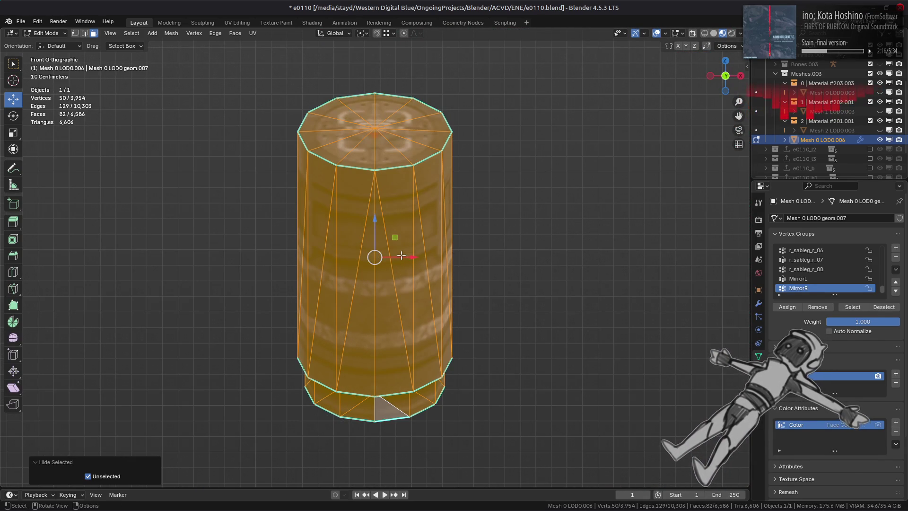
key("alt+z")
scroll(313, 192, "down", 1)
mouse_move(504, 75)
left_mouse_down()
mouse_move(424, 354)
mouse_move(374, 429)
left_mouse_up()
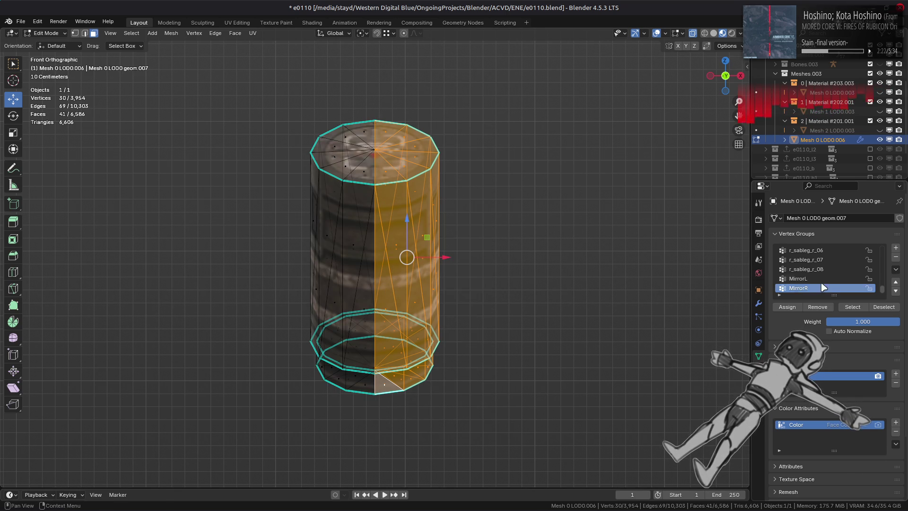
Step: Assign the cylinder halves to MirrorL and MirrorR, then restore the full opaque mech
left_click(803, 279)
key("ctrl+shift+m")
left_click(807, 288)
key("alt+h")
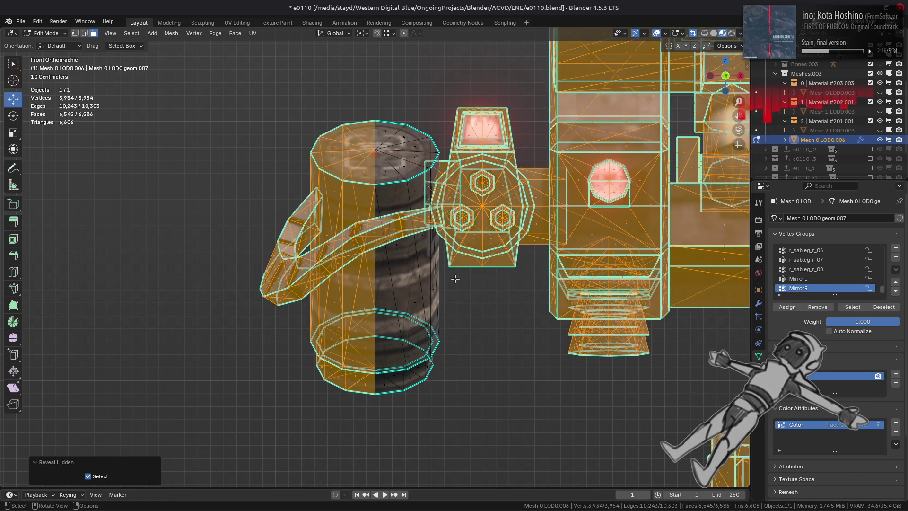
key("alt+z")
Step: Isolate the gun housing without the scope screen in front view and deselect its left half
mouse_move(455, 278)
middle_mouse_down()
mouse_move(470, 247)
mouse_move(544, 304)
middle_mouse_up()
left_click(469, 247)
key("l")
middle_click_drag(580, 352, 490, 216)
left_click(508, 209, "shift")
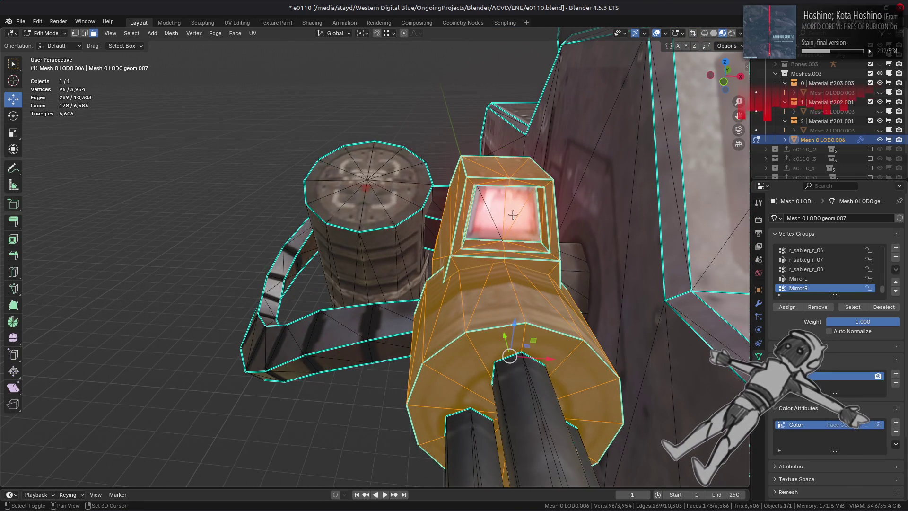
key("shift+h")
scroll(498, 239, "down", 5)
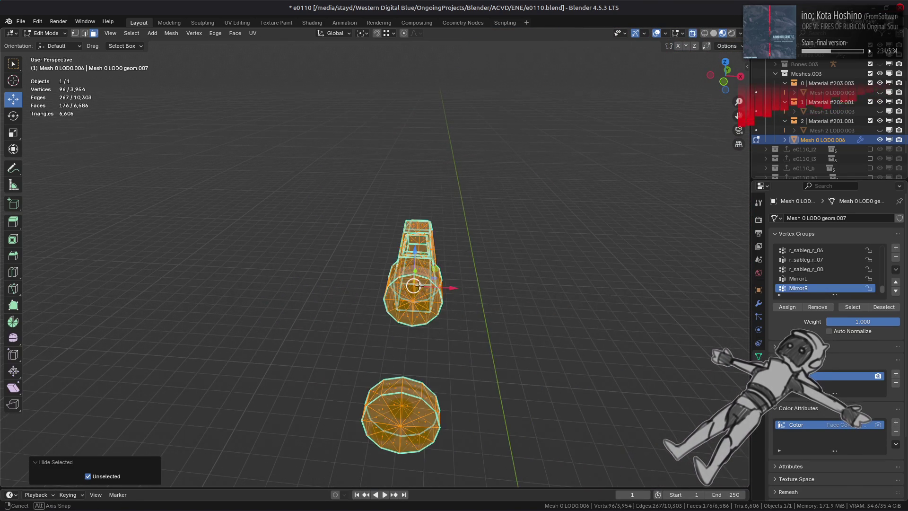
key("KP_1")
key("KP_Decimal")
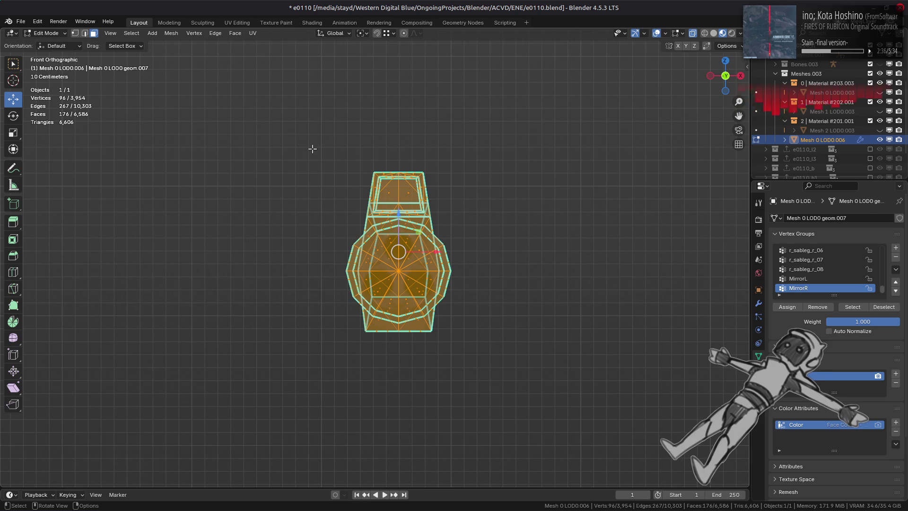
left_click_drag(306, 102, 404, 381, "ctrl")
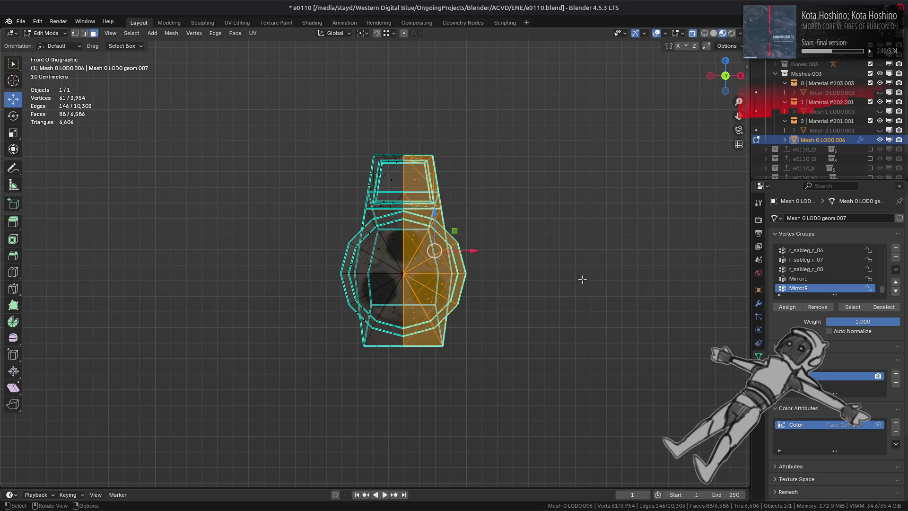
Step: Assign the housing halves to MirrorL and MirrorR, then reveal and deselect the whole mech
left_click(804, 278)
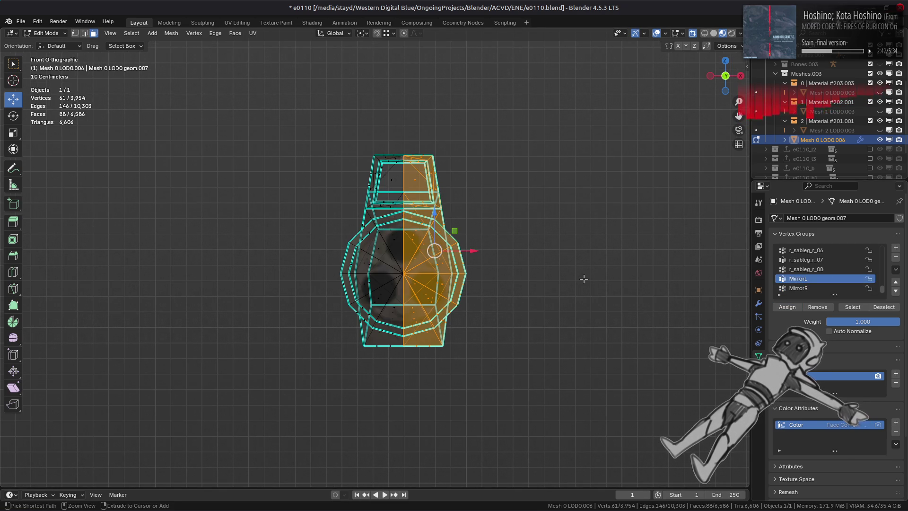
key("ctrl+shift+m")
left_click(799, 288)
key("alt+z")
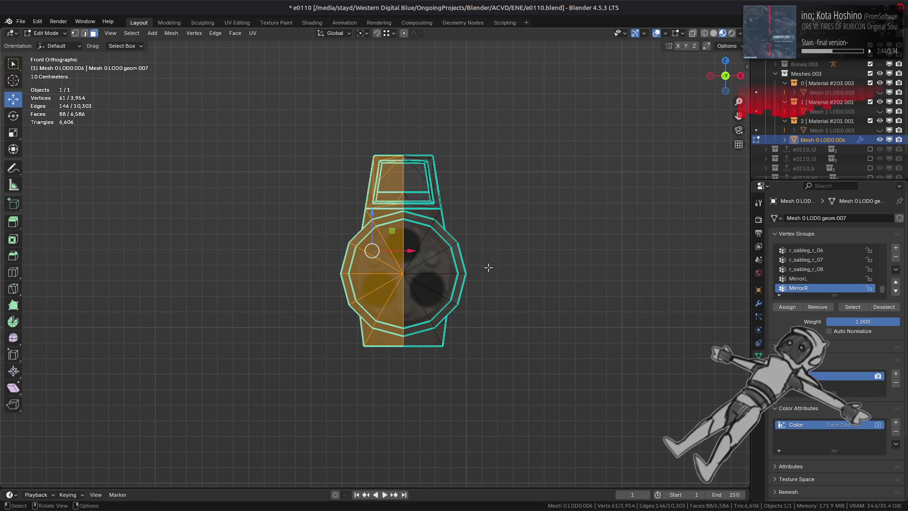
key("alt+h")
key("alt+a")
mouse_move(488, 267)
middle_mouse_down()
mouse_move(490, 285)
mouse_move(460, 294)
mouse_move(392, 241)
mouse_move(418, 327)
mouse_move(394, 262)
middle_mouse_up()
left_click(415, 330)
left_click(355, 196, "shift")
middle_click_drag(354, 199, 466, 237)
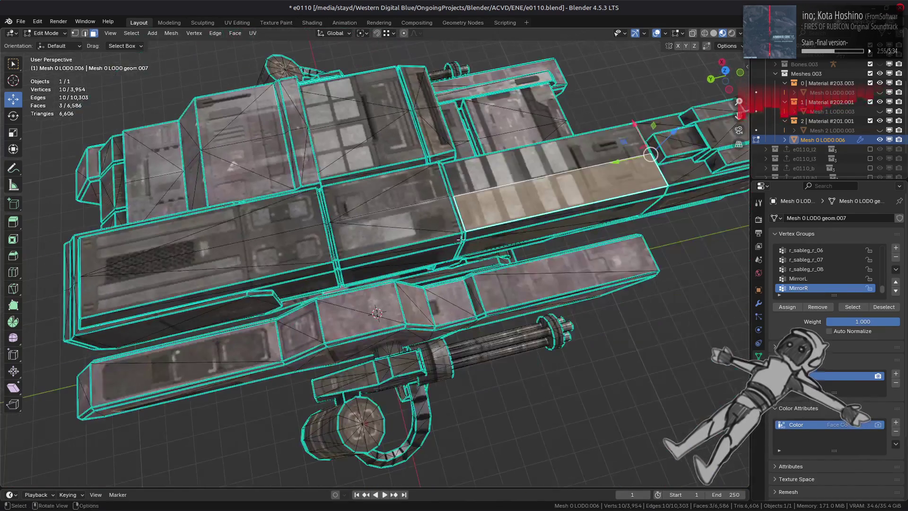
left_click(405, 224, "shift")
left_click(271, 251, "shift")
middle_click_drag(312, 261, 399, 225)
mouse_move(477, 223)
middle_mouse_down()
mouse_move(478, 232)
mouse_move(448, 231)
mouse_move(430, 203)
middle_mouse_up()
key("ctrl+l")
scroll(419, 183, "up", 6)
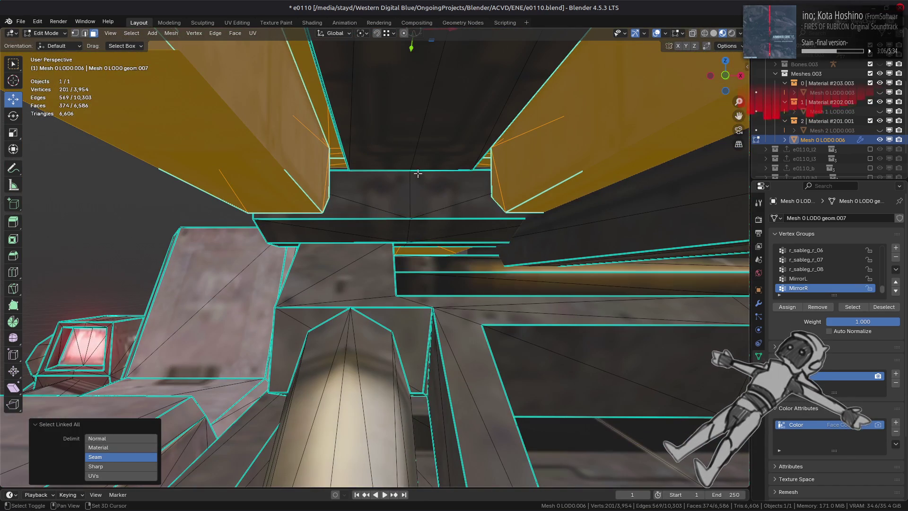
key("h")
mouse_move(419, 183)
middle_mouse_down()
mouse_move(434, 214)
mouse_move(387, 234)
mouse_move(381, 228)
mouse_move(390, 242)
middle_mouse_up()
scroll(434, 215, "down", 5)
key("l")
key("ctrl+z")
scroll(390, 243, "up", 3)
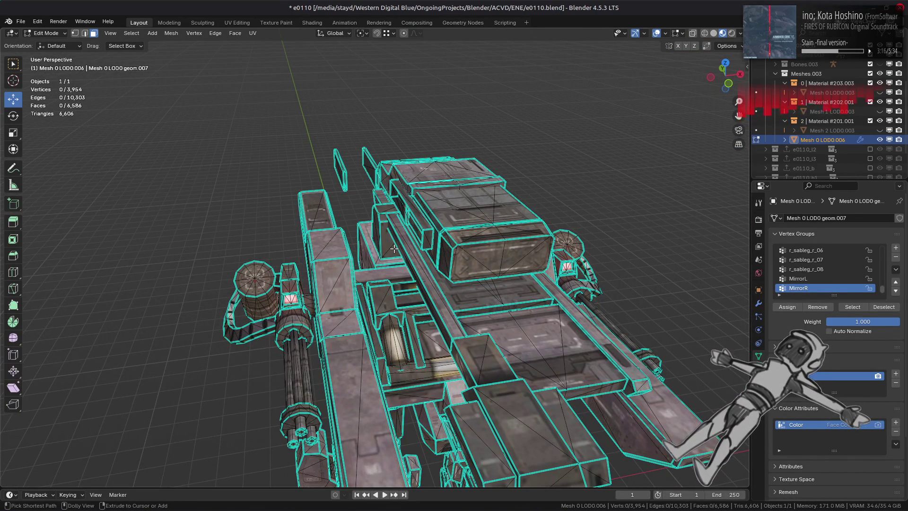